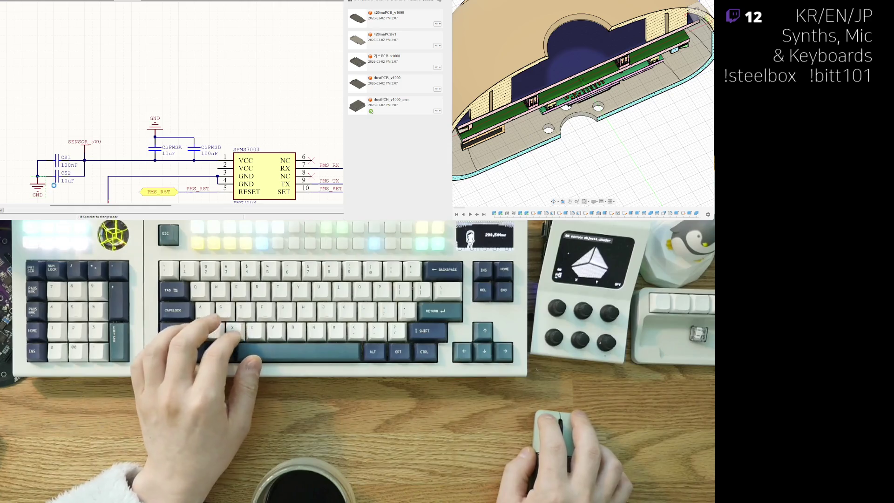
# - Remove the GND symbol under CS1/CS2 and attach a GND symbol to the pin 3 ground wire
pyautogui.hotkey('ctrl', 'z')
pyautogui.scroll(-4, 93, 139)
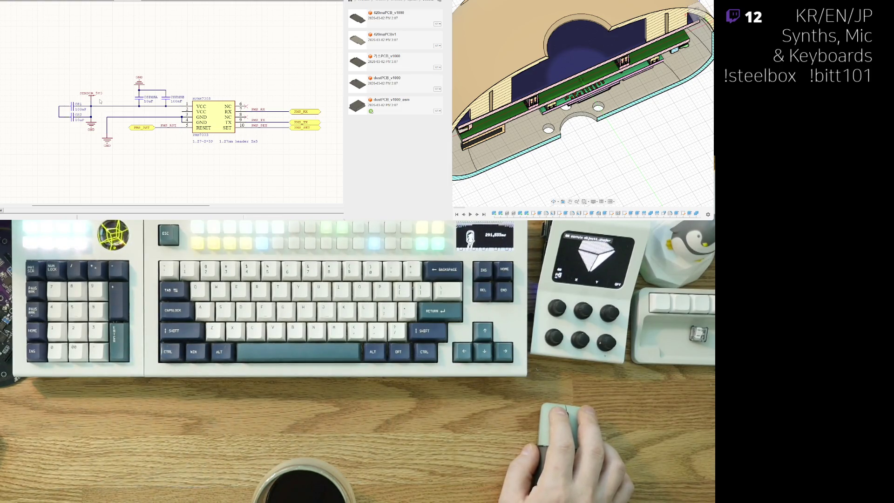
pyautogui.moveTo(113, 125); pyautogui.dragTo(113, 121)
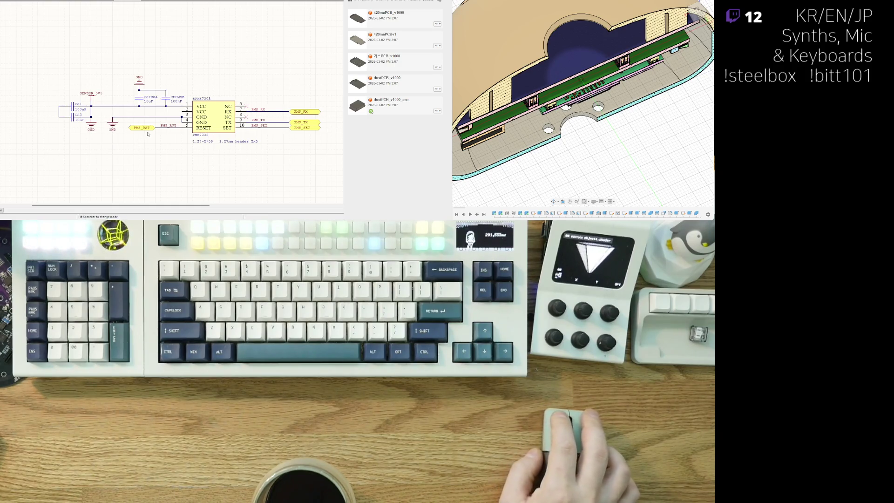
pyautogui.moveTo(171, 125); pyautogui.dragTo(121, 122, button='middle')
pyautogui.scroll(2, 121, 122)
pyautogui.scroll(-2, 98, 121)
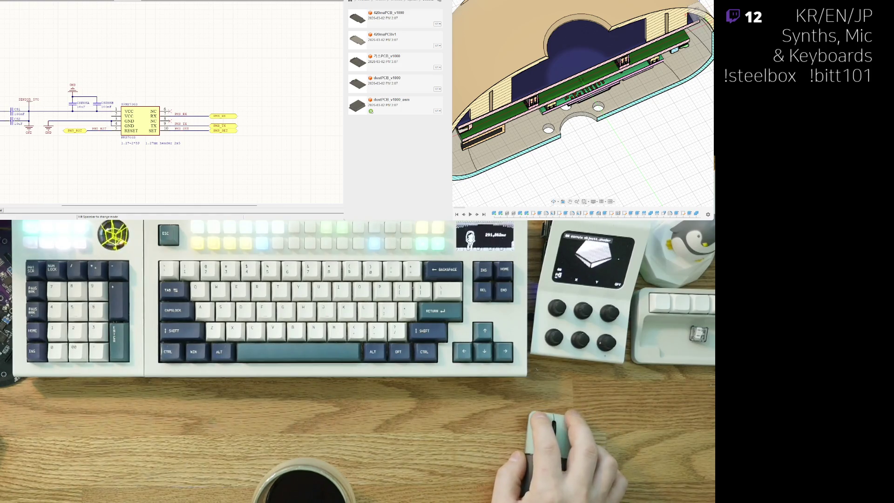
pyautogui.scroll(-2, 26, 61)
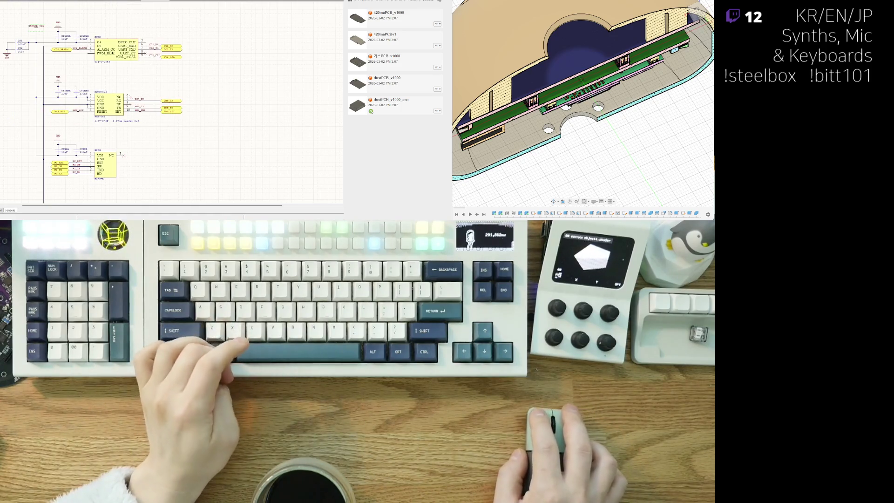
# - Delete the CS1/CS2 capacitors and rewire the supply, leaving only CSPMSA and CSPMSB
pyautogui.hotkey('ctrl', 'Tab')
pyautogui.hotkey('ctrl', 'Tab')
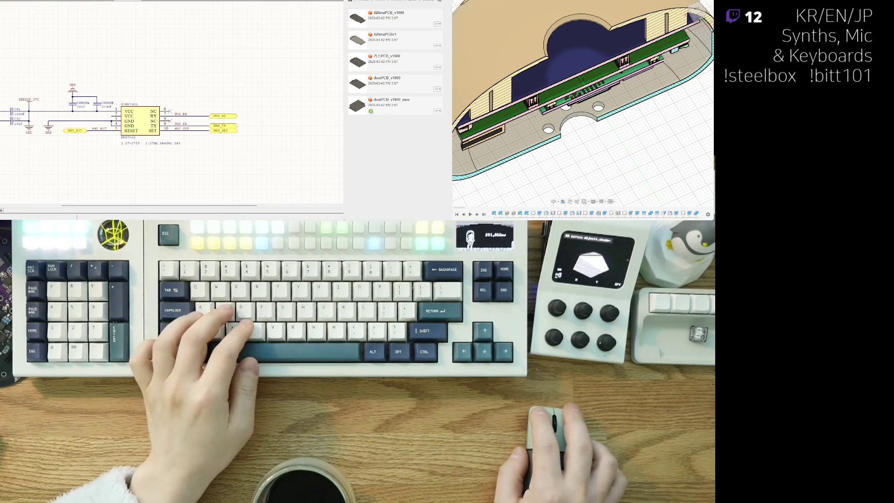
pyautogui.scroll(3, 137, 96)
pyautogui.hotkey('ctrl', 'w')
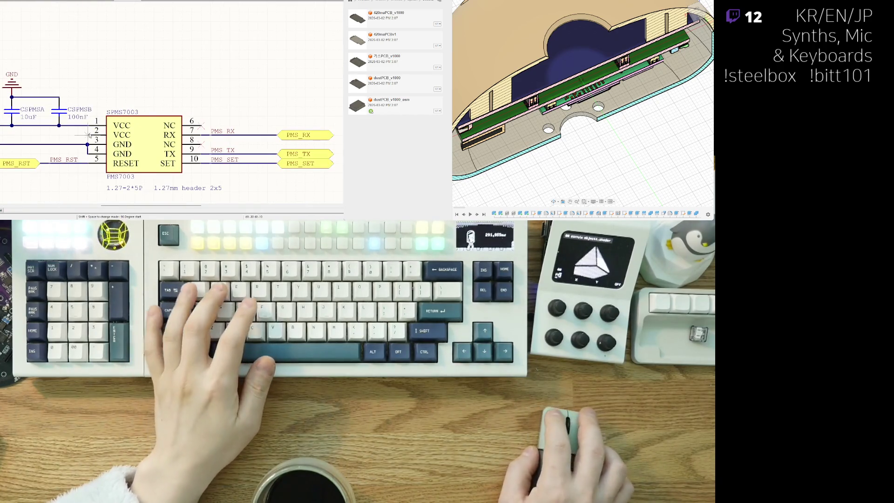
pyautogui.press('Escape')
pyautogui.scroll(-2, 112, 141)
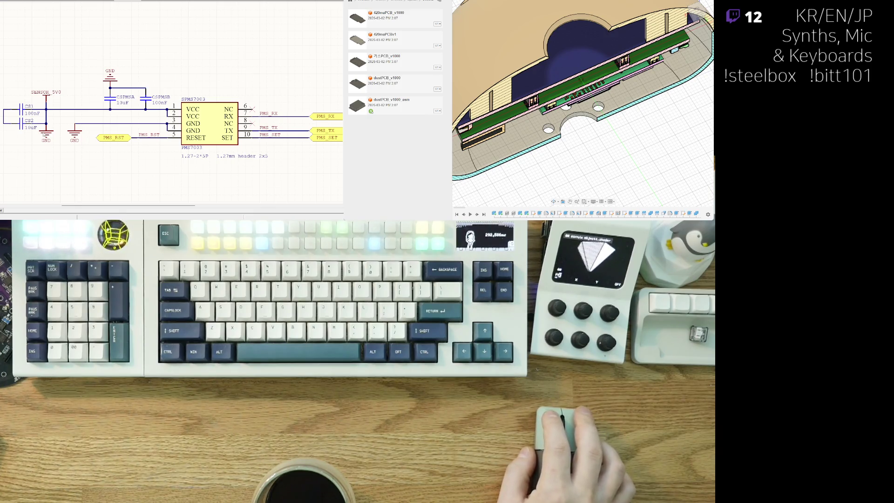
pyautogui.scroll(1, 23, 128)
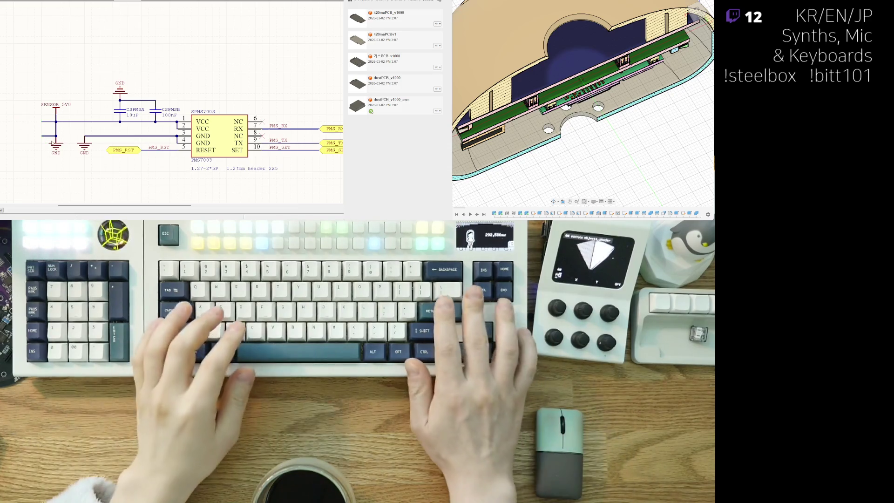
pyautogui.scroll(2, 52, 143)
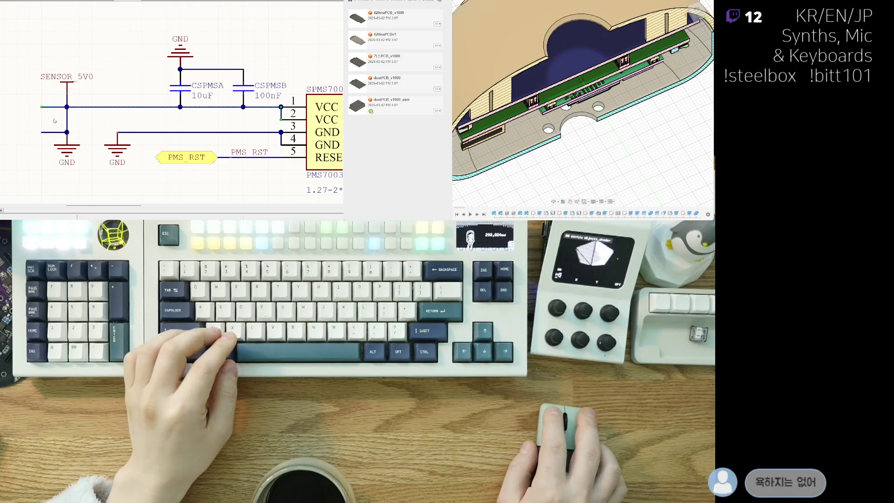
# - Rename the SENSOR_5V0 net label to 5V0
pyautogui.click(70, 121)
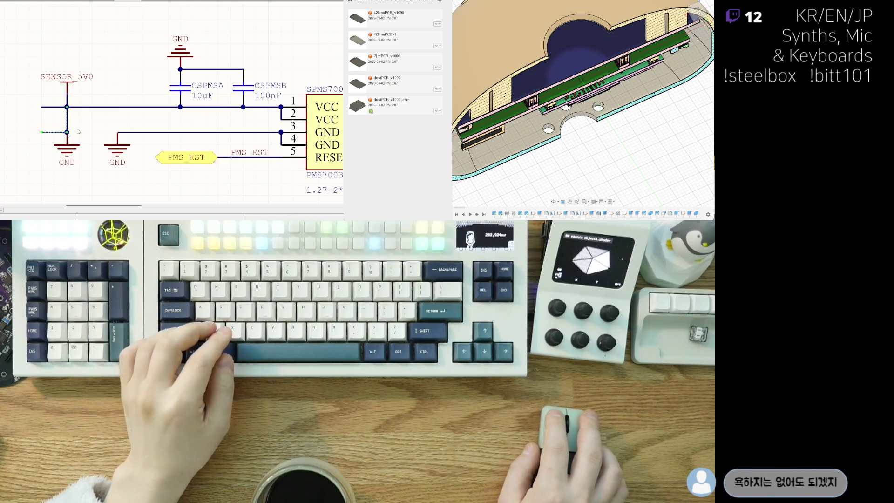
pyautogui.hotkey('ctrl', 'z')
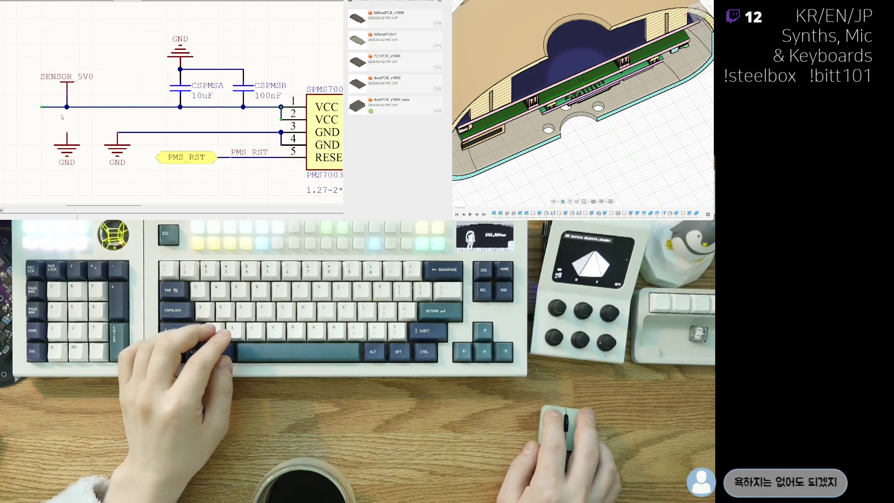
pyautogui.click(62, 107)
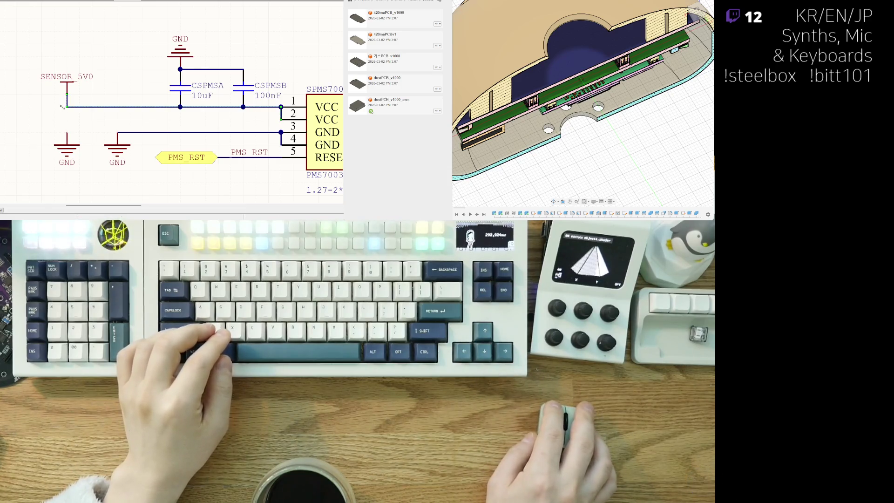
pyautogui.doubleClick(70, 77)
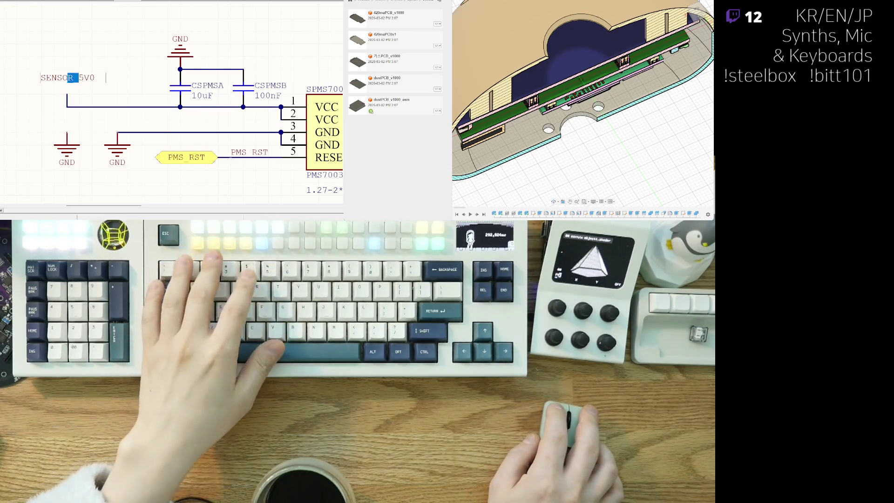
pyautogui.press('BackSpace')
pyautogui.press('BackSpace')
pyautogui.press('BackSpace')
pyautogui.press('Return')
# - Delete the leftmost GND symbol, move the 5V0 power port up-left, then view the PCB layout
pyautogui.click(67, 146)
pyautogui.press('Delete')
pyautogui.moveTo(124, 162); pyautogui.dragTo(69, 149, button='right')
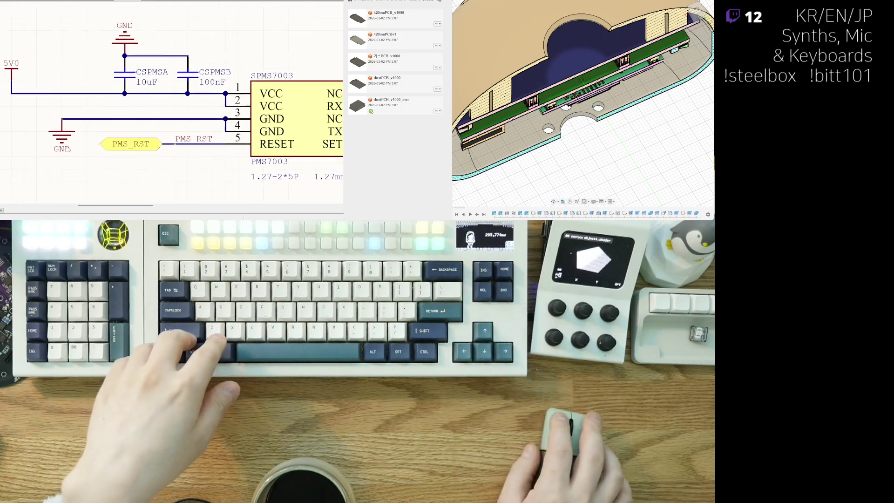
pyautogui.keyDown('ctrl'); pyautogui.scroll(-2, 19, 176); pyautogui.keyUp('ctrl')
pyautogui.hotkey('ctrl', 'w')
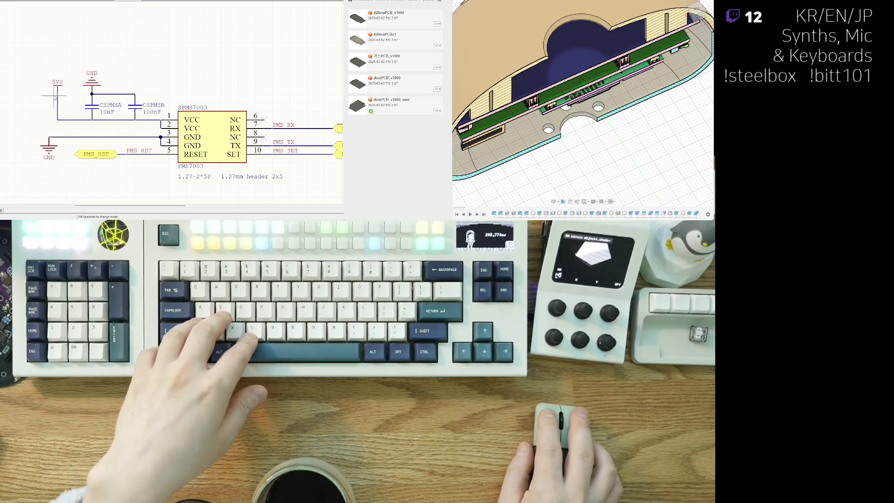
pyautogui.moveTo(55, 96); pyautogui.dragTo(53, 90)
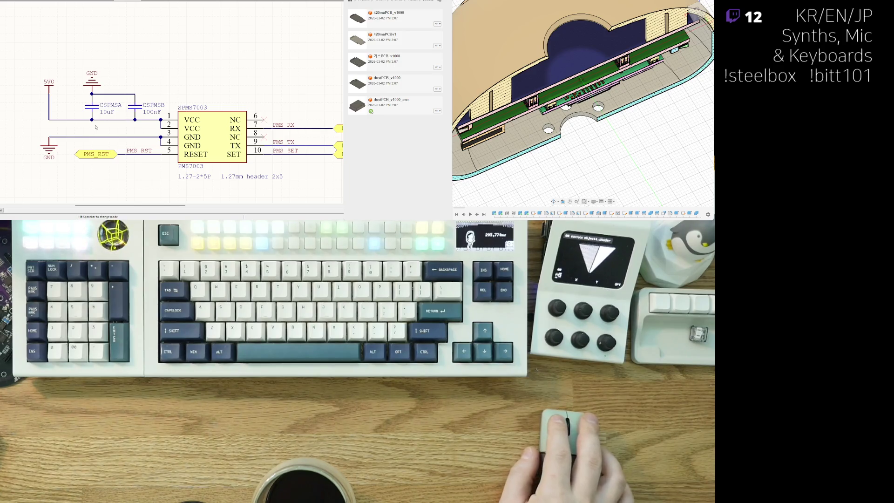
pyautogui.keyDown('ctrl'); pyautogui.scroll(-3, 96, 127); pyautogui.keyUp('ctrl')
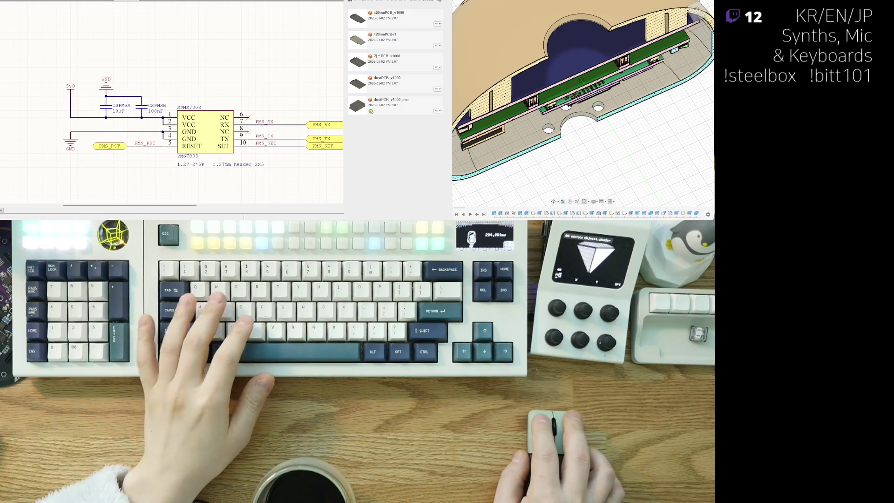
pyautogui.hotkey('ctrl', 'Tab')
pyautogui.scroll(-1, 58, 60)
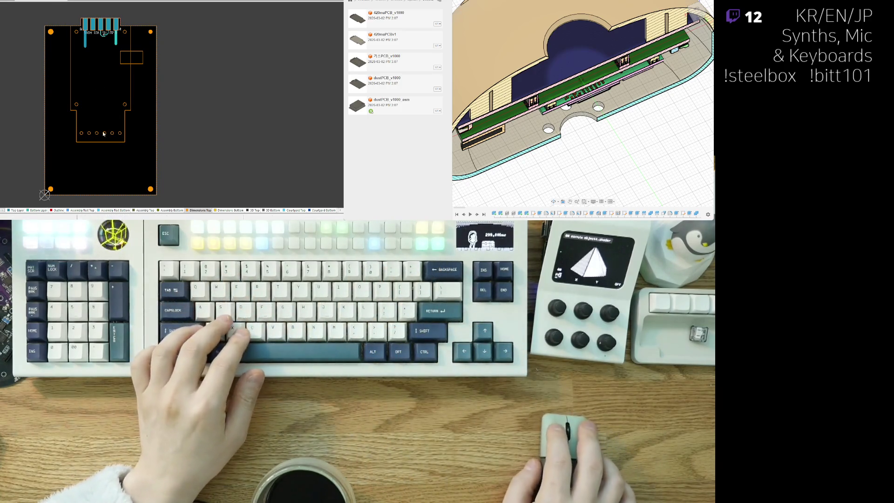
# - Zoom on the PCB connector holes, then return to the PMS7003 schematic's capacitor area
pyautogui.scroll(3, 104, 134)
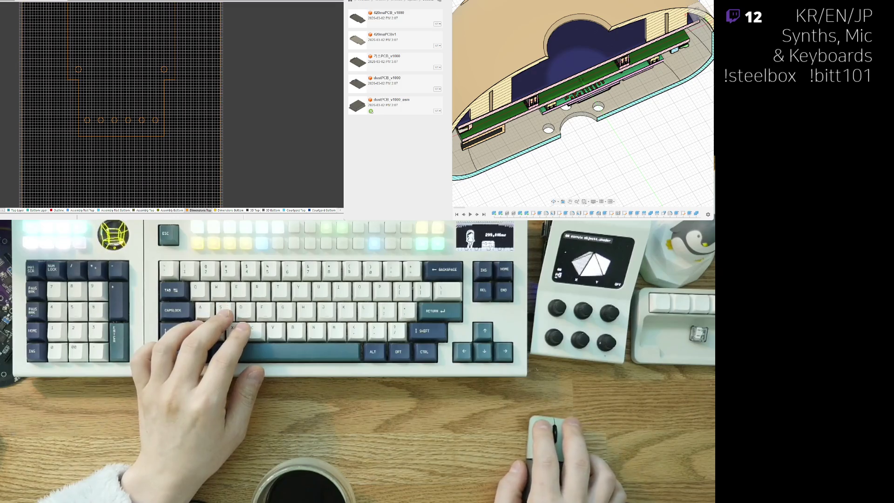
pyautogui.hotkey('ctrl', 'Tab')
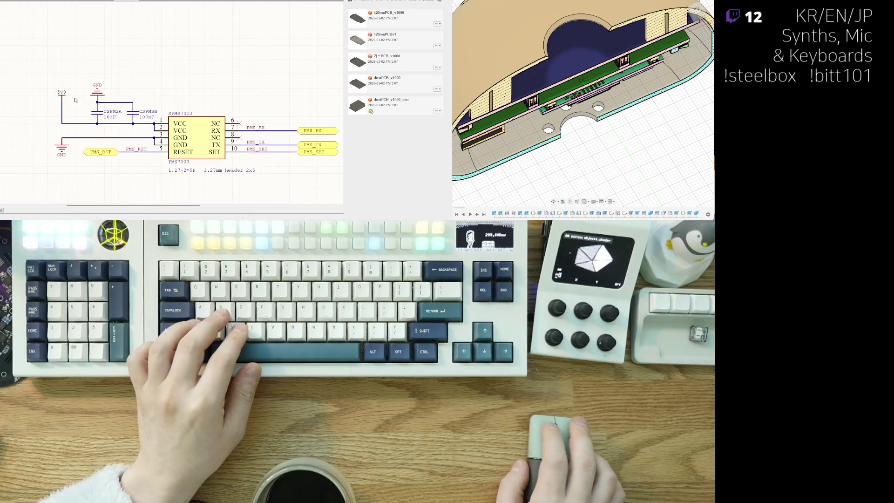
pyautogui.scroll(2, 97, 96)
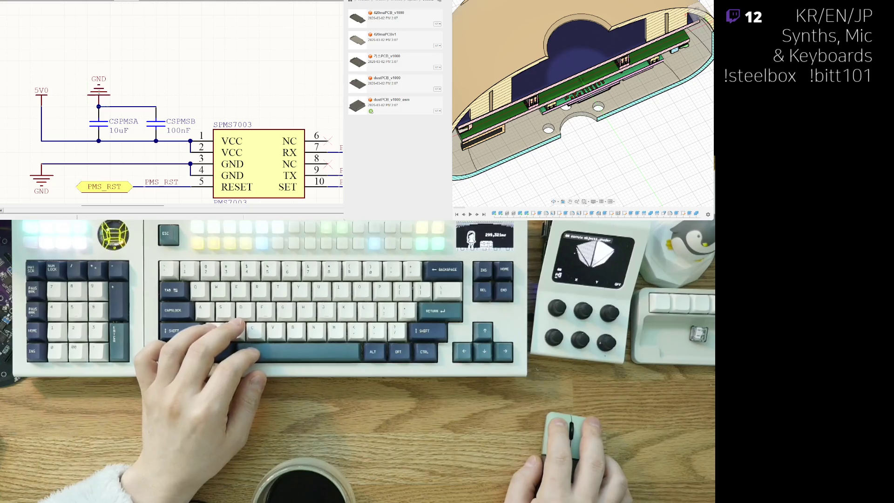
# - Move the ground connection from pin 3 to pin 4, keeping the 10uF capacitor CSPMSA in place
pyautogui.scroll(-2, 117, 127)
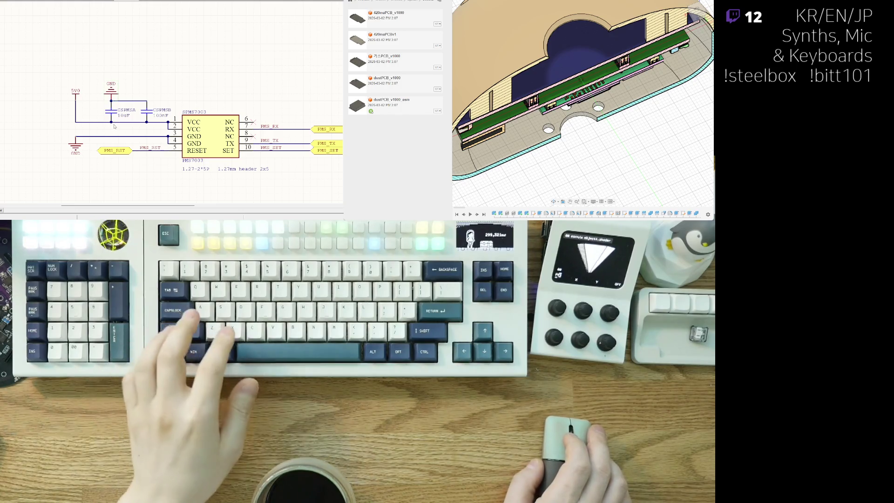
pyautogui.scroll(3, 112, 127)
pyautogui.hotkey('ctrl', 'x')
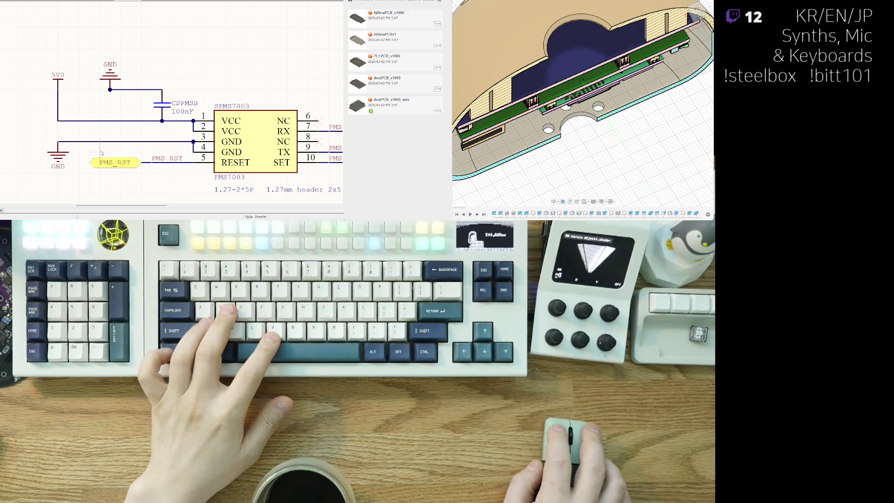
pyautogui.moveTo(98, 159); pyautogui.dragTo(118, 133, button='right')
pyautogui.moveTo(118, 129); pyautogui.dragTo(125, 144)
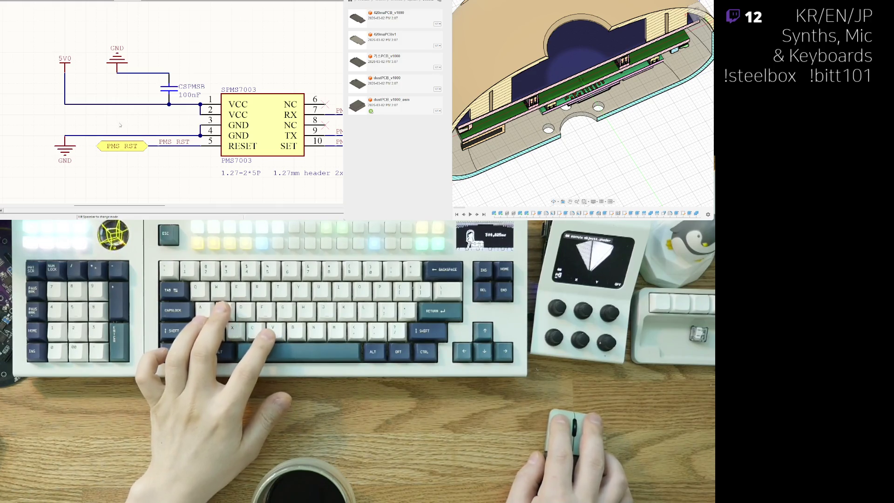
pyautogui.click(117, 135)
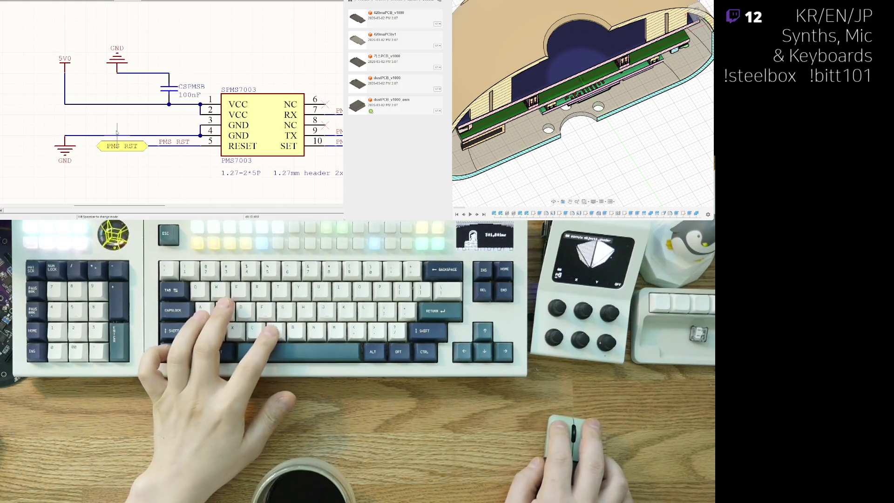
pyautogui.hotkey('ctrl', 'z')
pyautogui.hotkey('ctrl', 'z')
# - Remove the extra GND symbol and move CSPMSB and CSPMSA up beside the GND wire
pyautogui.click(158, 124)
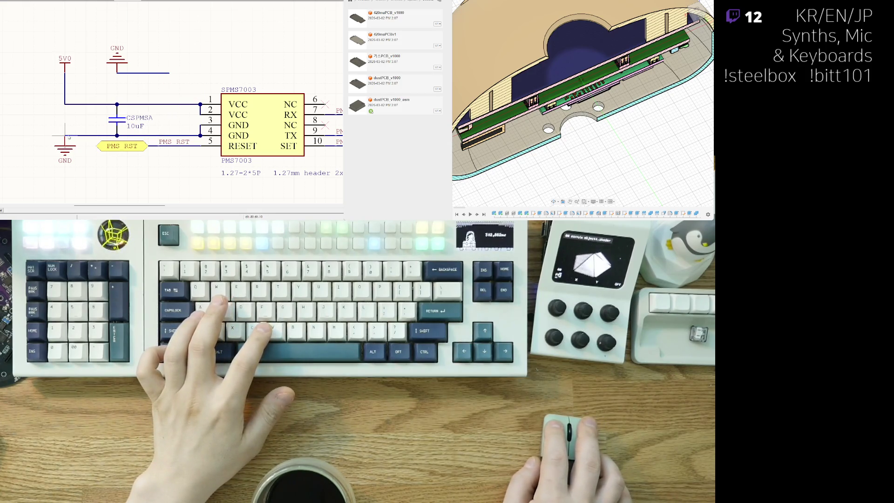
pyautogui.hotkey('ctrl', 'z')
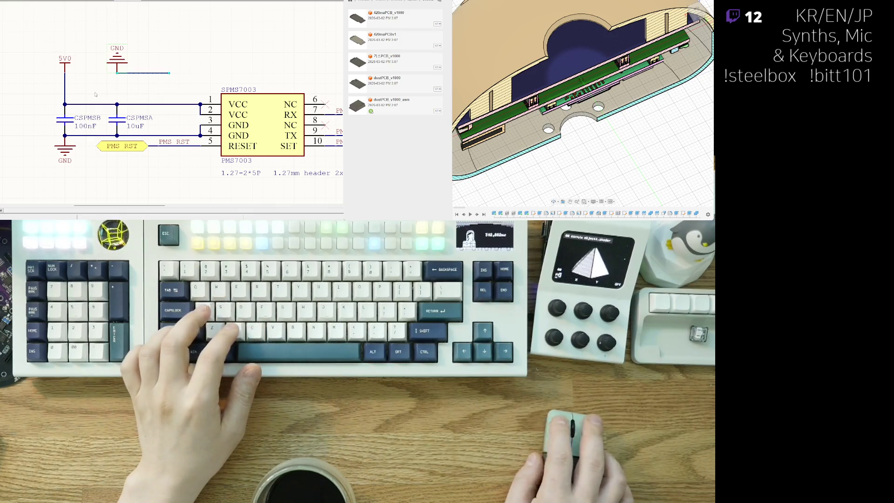
pyautogui.hotkey('ctrl', 'z')
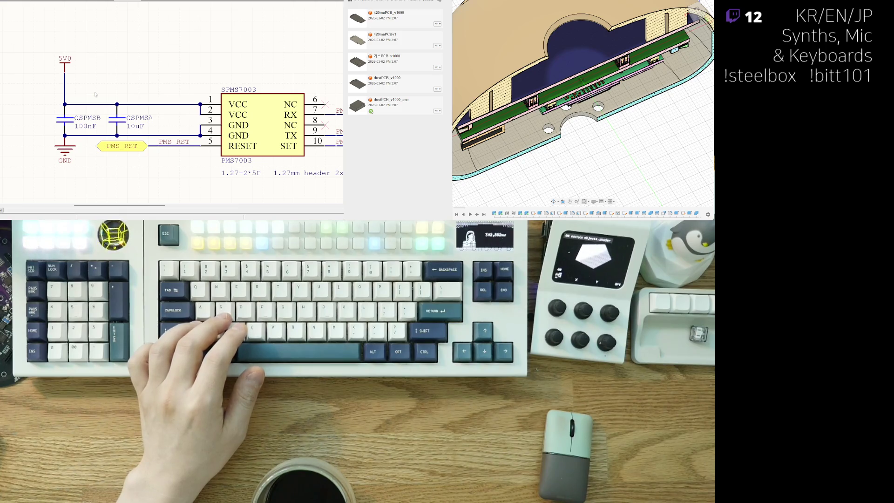
pyautogui.scroll(-3, 76, 151)
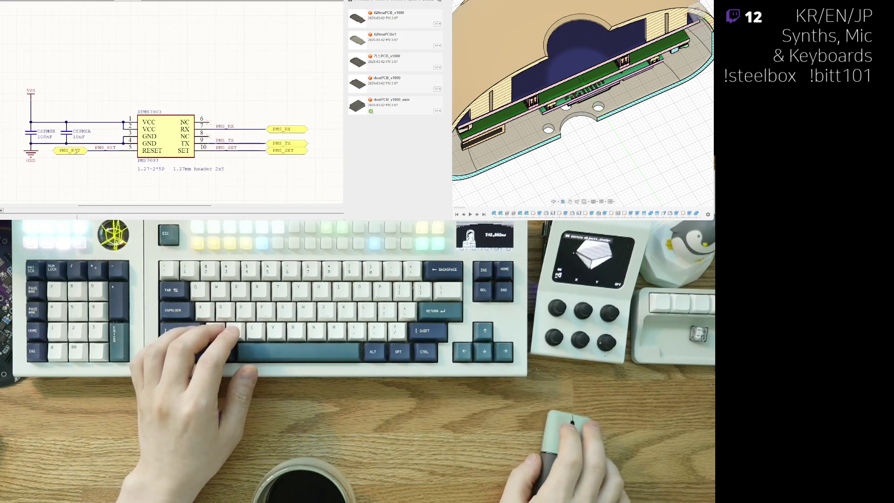
pyautogui.hotkey('ctrl', 'z')
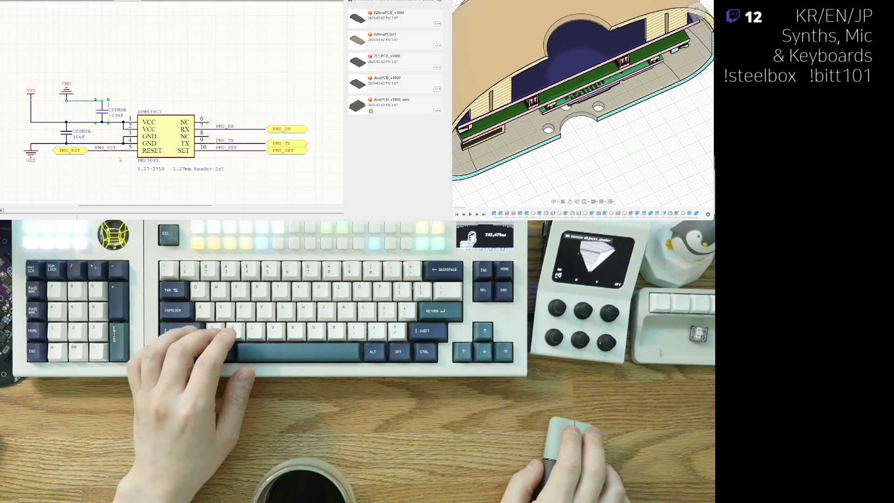
pyautogui.hotkey('ctrl', 'z')
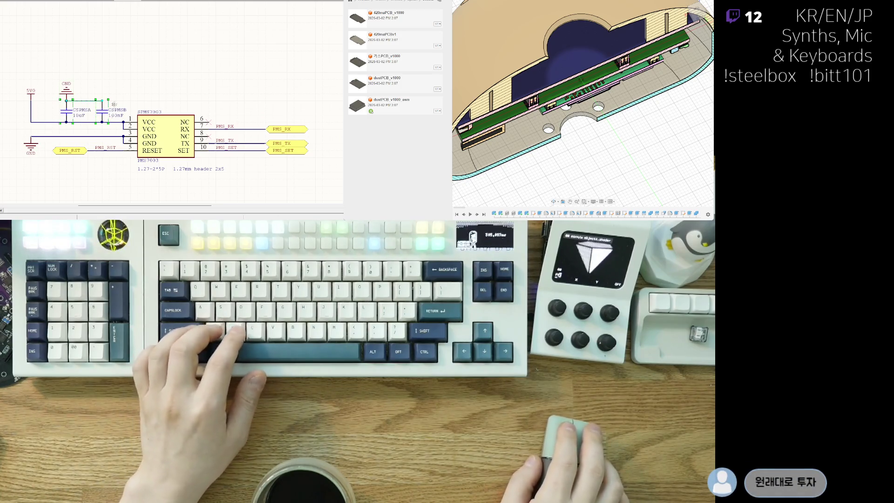
pyautogui.hotkey('ctrl', 'z')
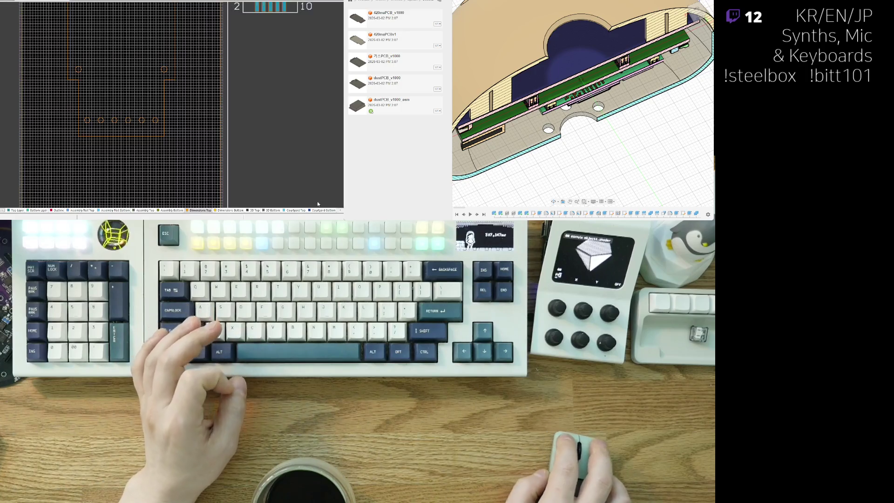
# - Move the PMS7003 footprint to the top of the board outline, rotated 180°
pyautogui.keyDown('ctrl'); pyautogui.scroll(-2, 129, 132); pyautogui.keyUp('ctrl')
pyautogui.moveTo(135, 140)
pyautogui.mouseDown()
pyautogui.moveTo(173, 201)
pyautogui.moveTo(70, 204)
pyautogui.moveTo(149, 93)
pyautogui.moveTo(167, 48)
pyautogui.moveTo(74, 200)
pyautogui.moveTo(72, 163)
pyautogui.mouseUp()
pyautogui.press('space')
pyautogui.press('space')
pyautogui.press('space')
pyautogui.press('space')
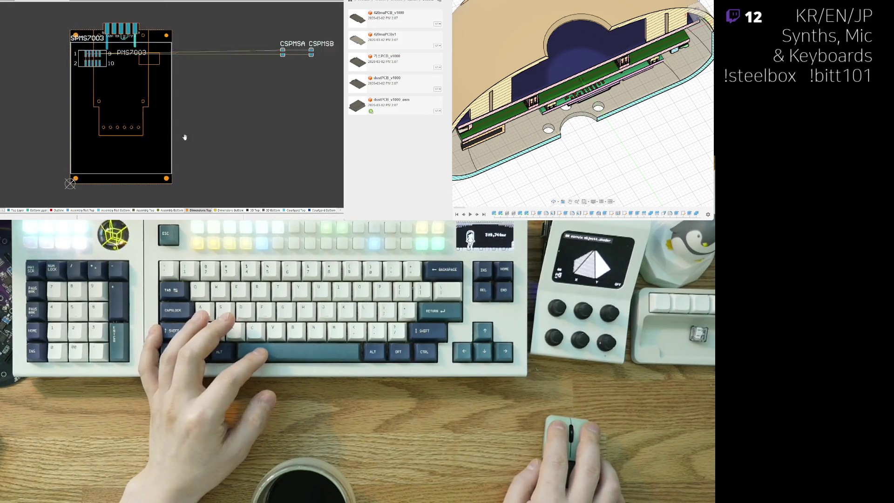
# - Check the placement in 3D, including the board's bottom side, then return to 2D
pyautogui.press('3')
pyautogui.scroll(2, 116, 128)
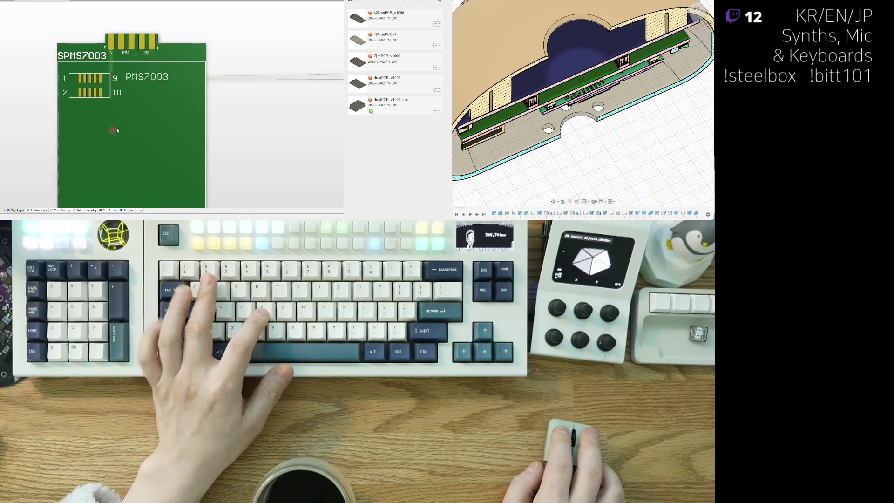
pyautogui.press('v')
pyautogui.press('b')
pyautogui.press('2')
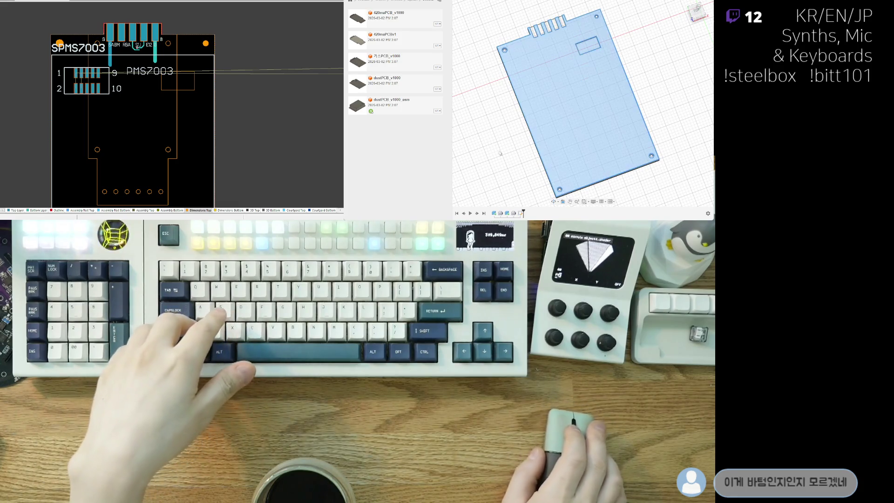
# - Orbit, pan and zoom out to a tilted view of the PCB plate's connector slots and holes
pyautogui.moveTo(500, 154)
pyautogui.keyDown('shift'); pyautogui.mouseDown(button='middle')
pyautogui.moveTo(590, 156)
pyautogui.moveTo(525, 169)
pyautogui.mouseUp(button='middle'); pyautogui.keyUp('shift')
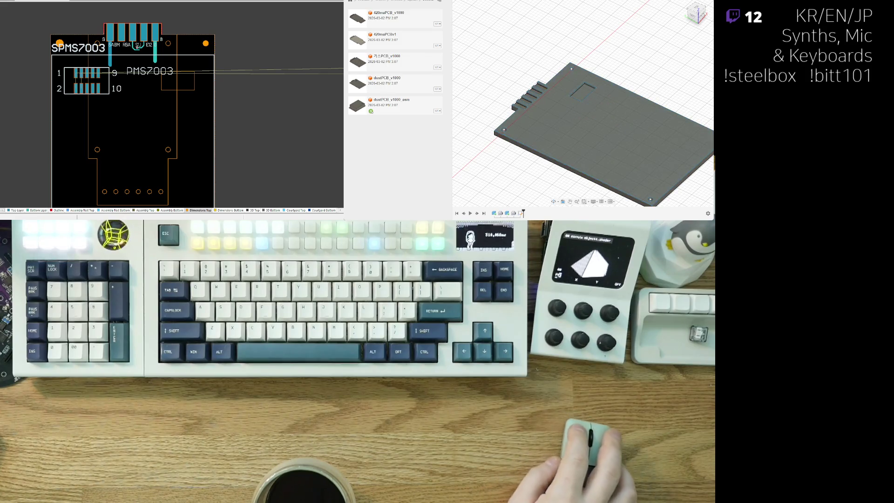
pyautogui.moveTo(652, 117); pyautogui.dragTo(636, 55, button='middle')
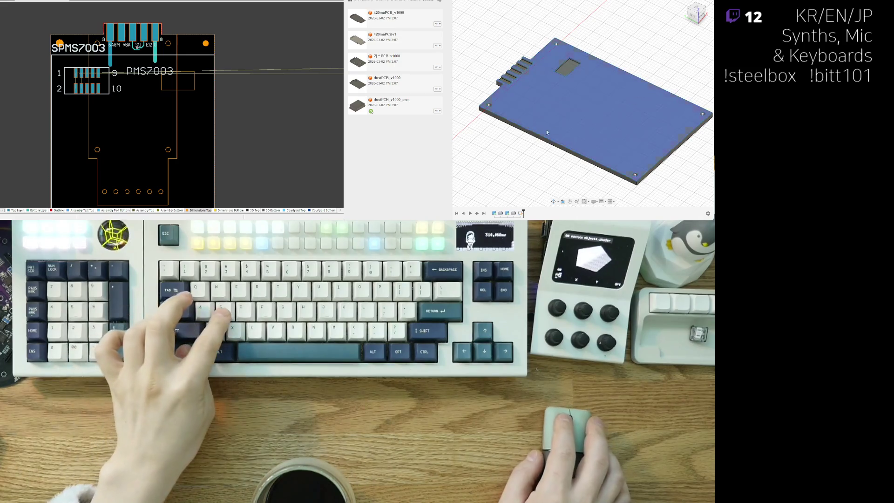
pyautogui.scroll(-2, 534, 169)
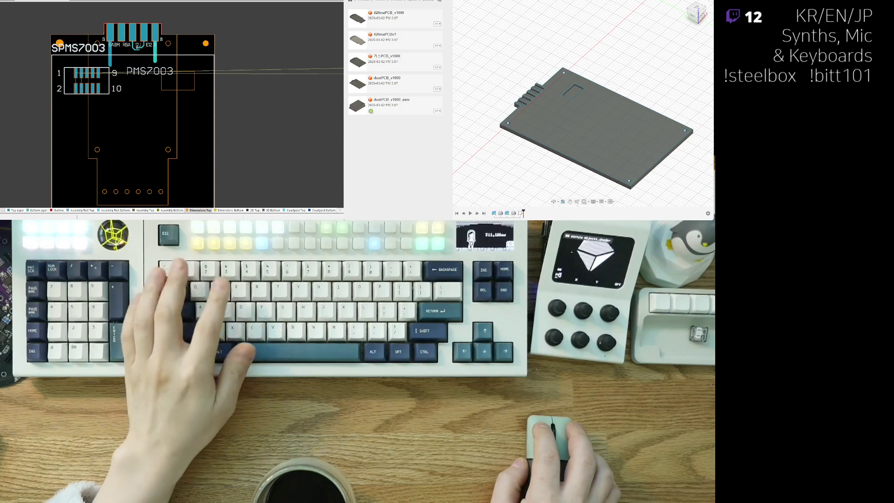
pyautogui.press('Escape')
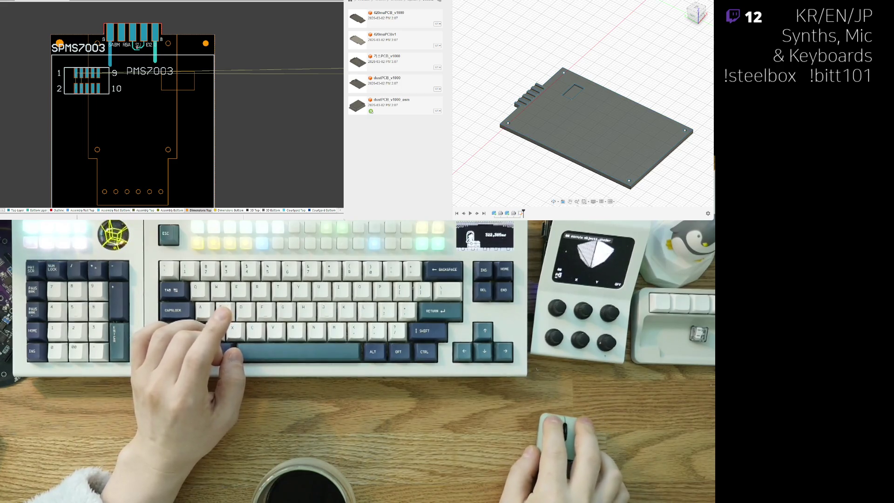
# - Show the enclosure box body and orbit around it and the holed PCB plate from above and below
pyautogui.hotkey('ctrl', 'z')
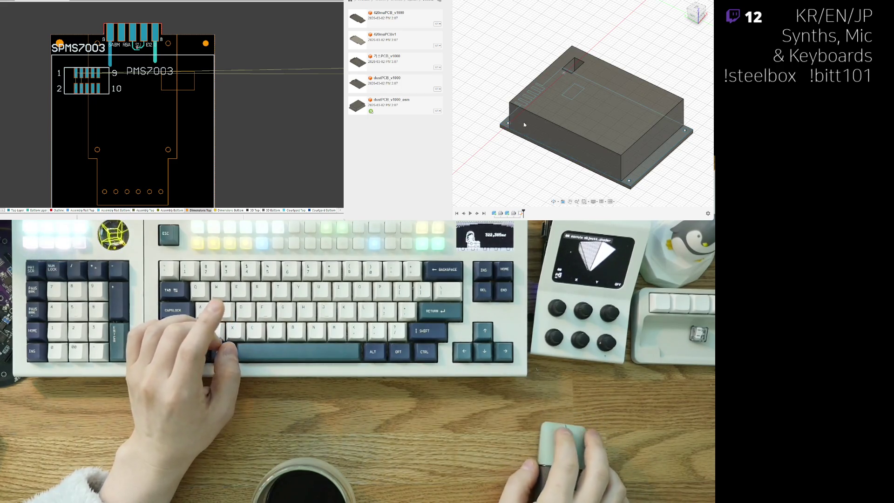
pyautogui.keyDown('shift'); pyautogui.moveTo(470, 49); pyautogui.dragTo(493, 84, button='middle'); pyautogui.keyUp('shift')
pyautogui.moveTo(535, 156)
pyautogui.keyDown('shift'); pyautogui.mouseDown(button='middle')
pyautogui.moveTo(523, 176)
pyautogui.moveTo(594, 132)
pyautogui.moveTo(530, 64)
pyautogui.mouseUp(button='middle'); pyautogui.keyUp('shift')
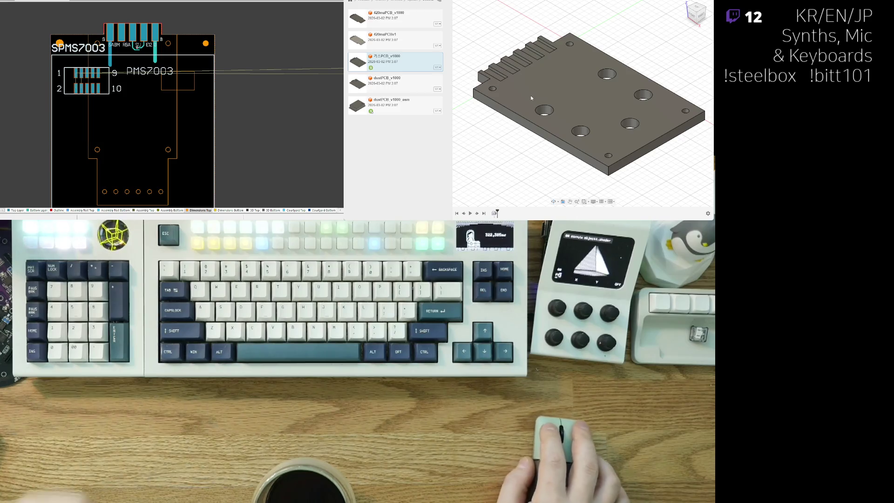
pyautogui.moveTo(583, 103)
pyautogui.keyDown('shift'); pyautogui.mouseDown(button='middle')
pyautogui.moveTo(596, 94)
pyautogui.moveTo(610, 107)
pyautogui.moveTo(592, 107)
pyautogui.moveTo(598, 135)
pyautogui.moveTo(596, 125)
pyautogui.moveTo(533, 148)
pyautogui.moveTo(530, 165)
pyautogui.mouseUp(button='middle'); pyautogui.keyUp('shift')
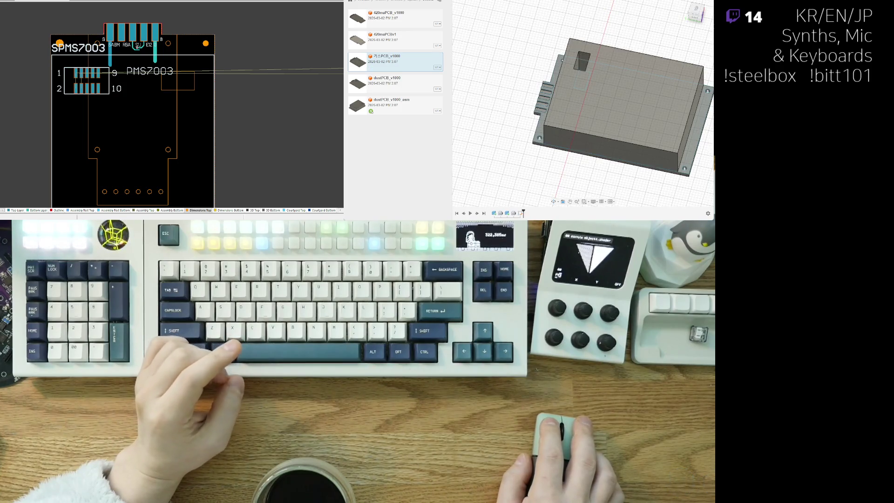
pyautogui.moveTo(563, 69); pyautogui.dragTo(556, 72, button='middle')
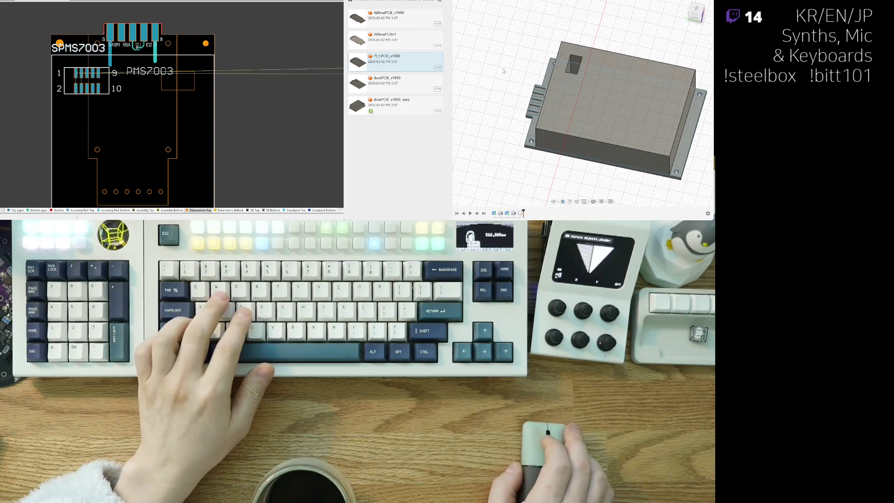
pyautogui.click(409, 22)
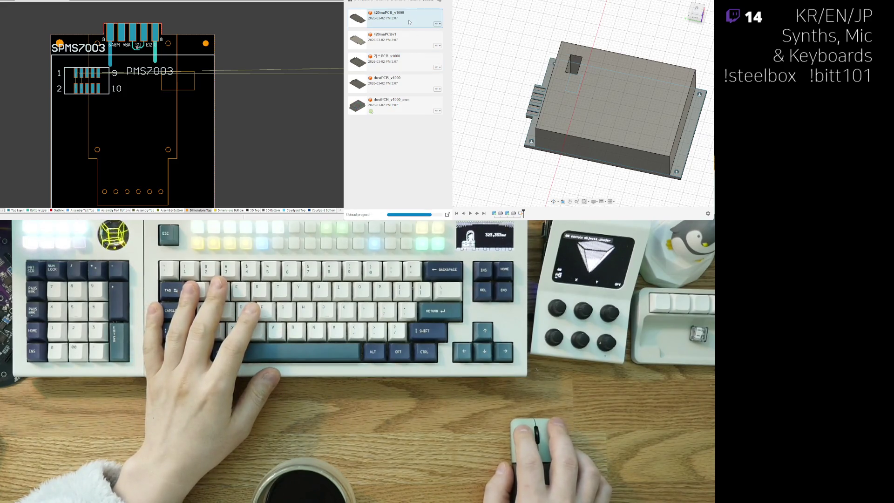
# - Open the 420maPCB_v1000 design from the Data Panel instead of 420maPCBv1
pyautogui.click(410, 46)
pyautogui.click(409, 23)
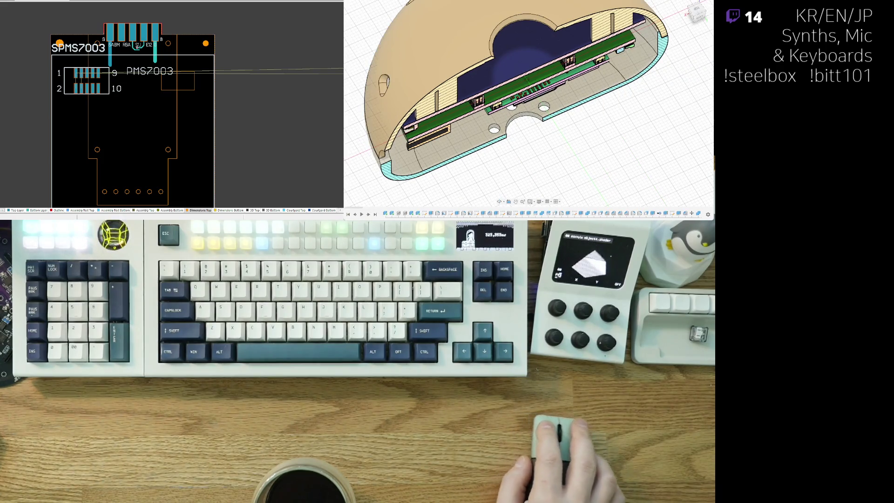
pyautogui.moveTo(112, 111); pyautogui.dragTo(100, 114, button='right')
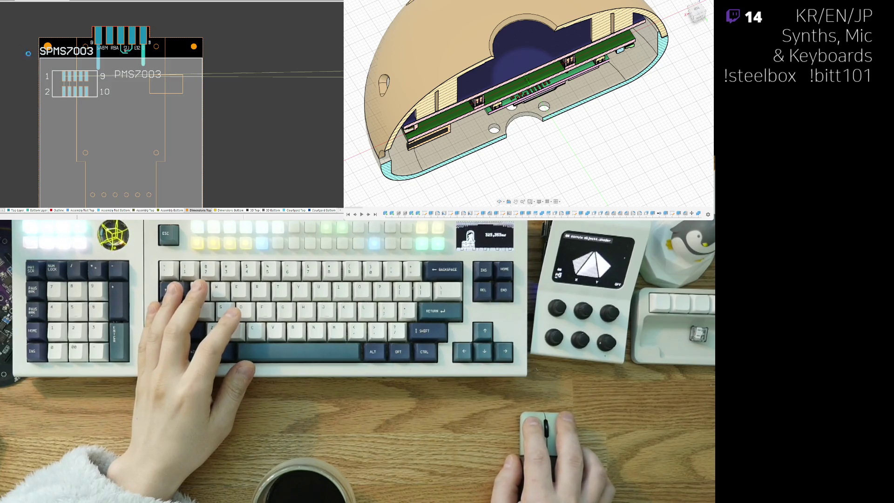
pyautogui.press('f')
pyautogui.scroll(5, 215, 102)
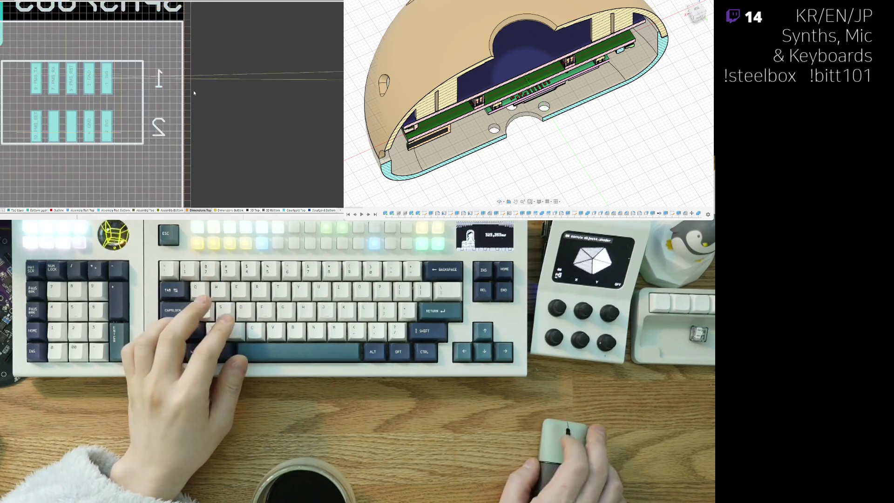
pyautogui.scroll(-5, 209, 108)
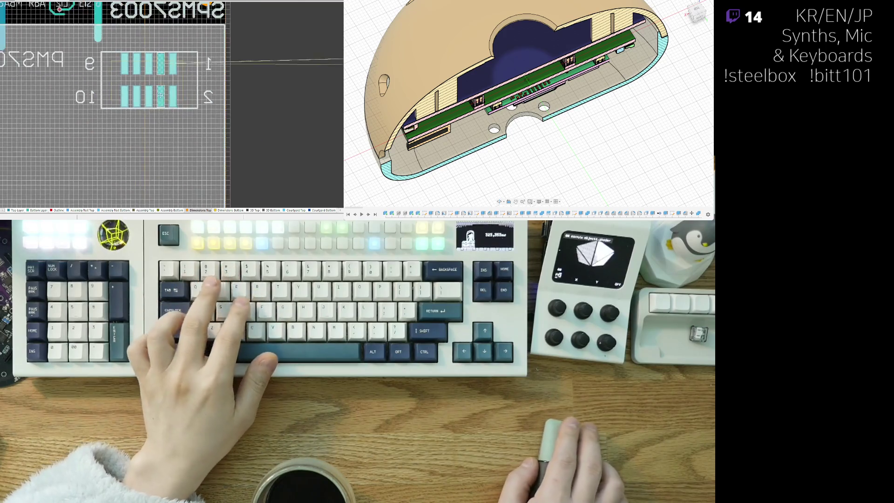
pyautogui.press('3')
pyautogui.press('2')
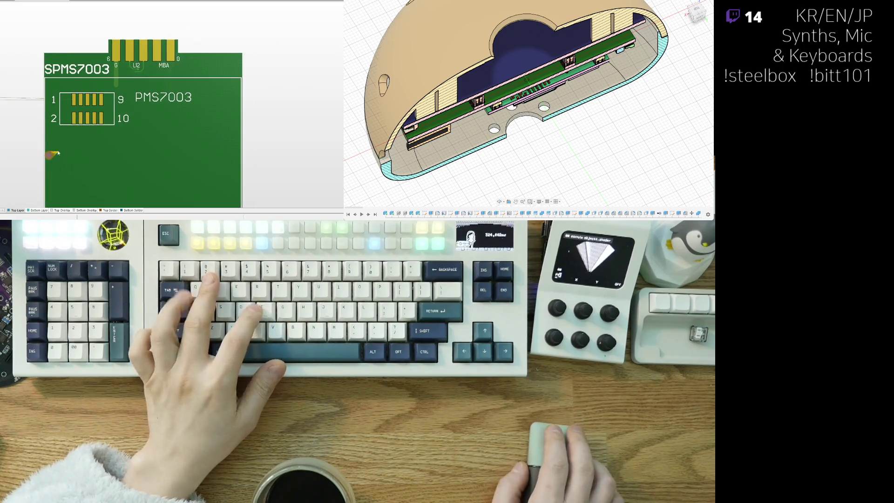
pyautogui.press('2')
pyautogui.scroll(3, 94, 65)
pyautogui.click(77, 70)
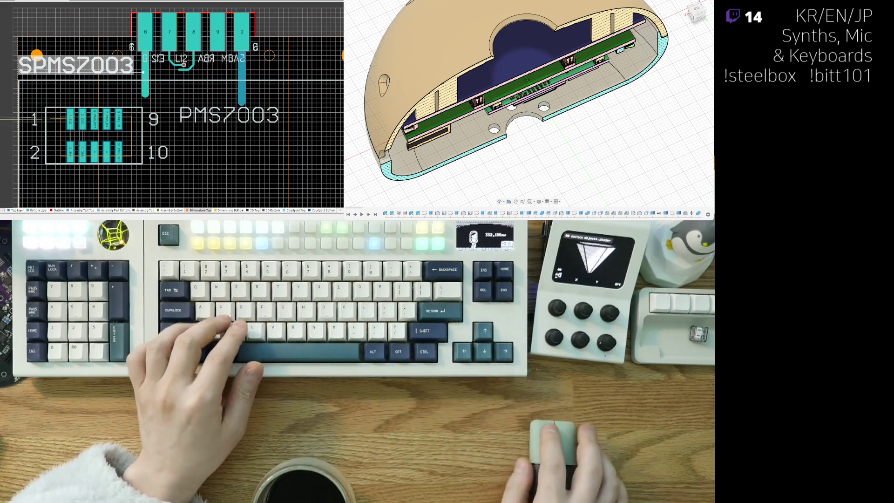
# - Shrink the SPMS7003 silkscreen text and move it onto the footprint outline
pyautogui.scroll(-2, 173, 210)
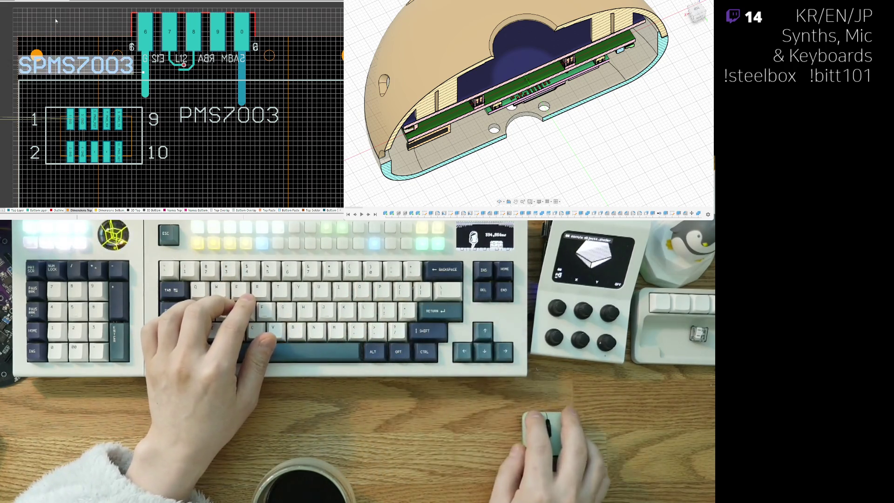
pyautogui.click(63, 74)
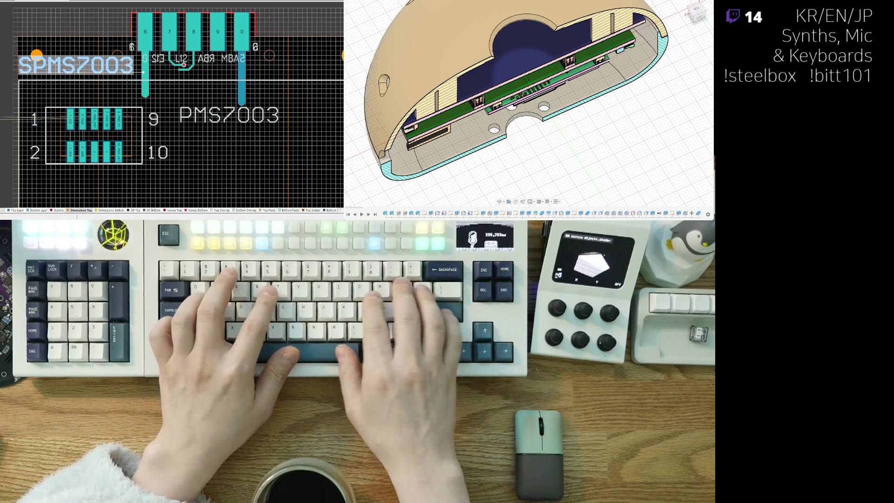
pyautogui.press('Escape')
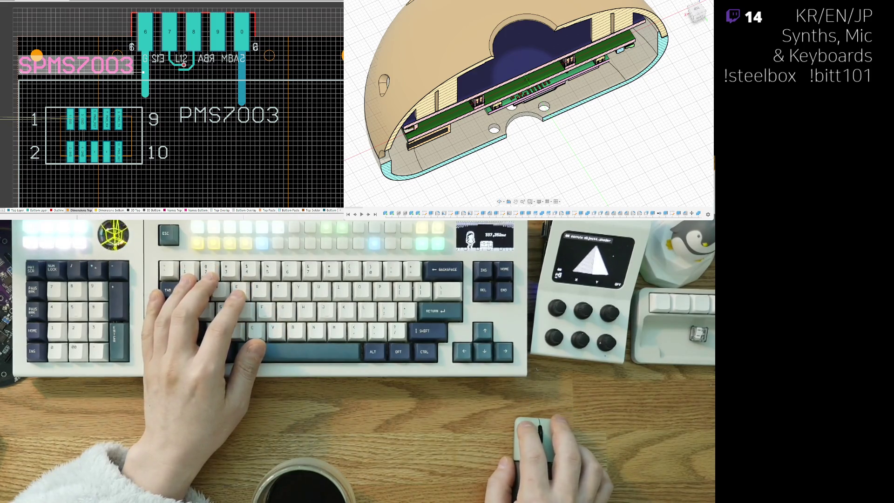
pyautogui.hotkey('ctrl', 'z')
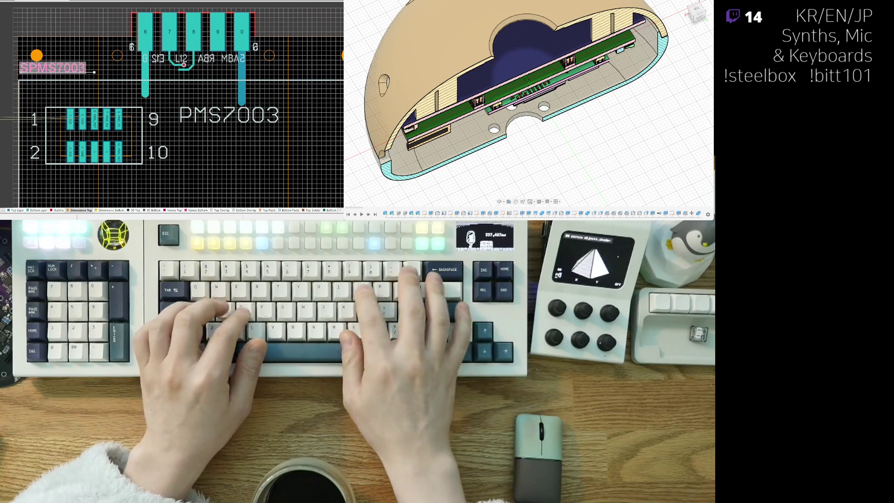
pyautogui.hotkey('ctrl', 'z')
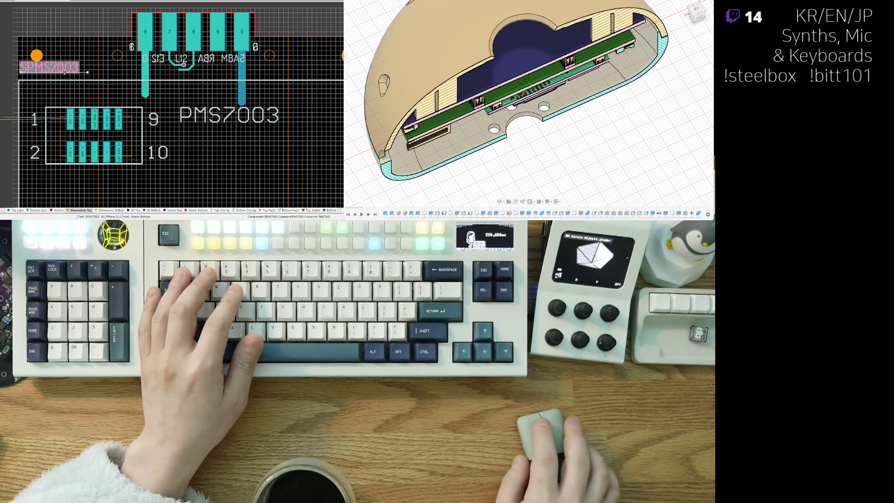
pyautogui.moveTo(41, 69); pyautogui.dragTo(79, 100)
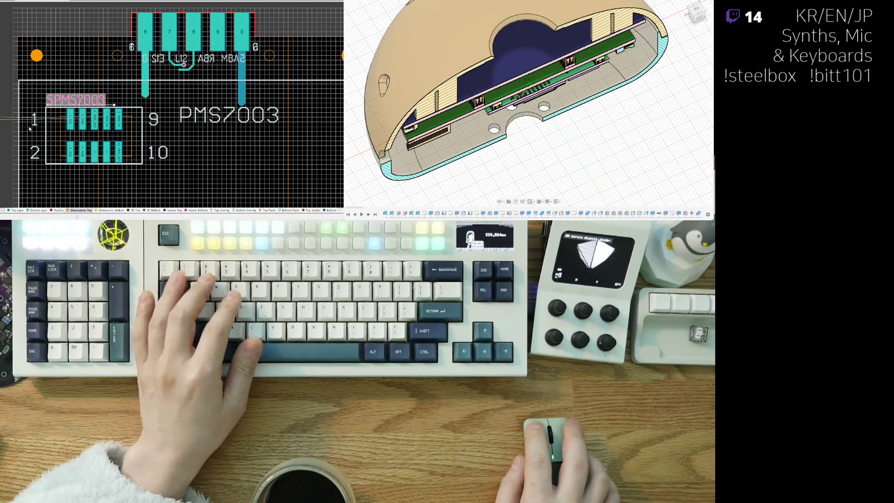
# - Preview the board in 3D, then return to the 2D layout
pyautogui.keyDown('ctrl'); pyautogui.scroll(3, 69, 76); pyautogui.keyUp('ctrl')
pyautogui.keyDown('ctrl'); pyautogui.scroll(-1, 69, 76); pyautogui.keyUp('ctrl')
pyautogui.press('3')
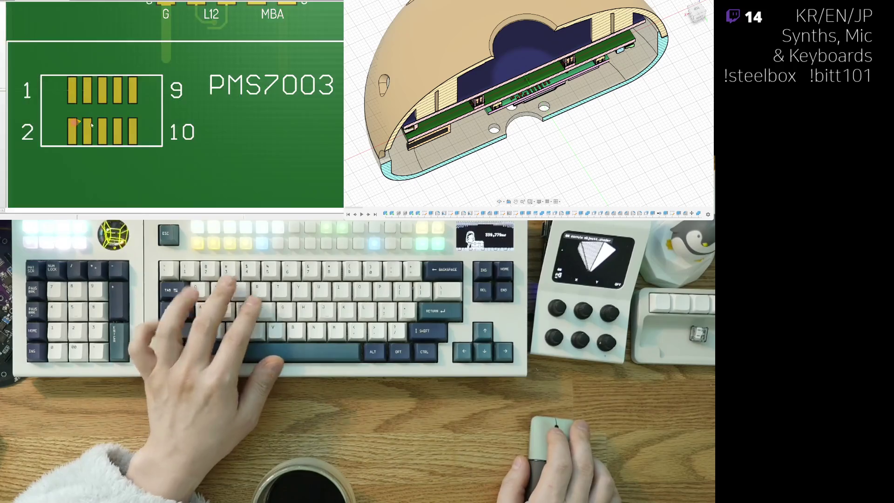
pyautogui.press('2')
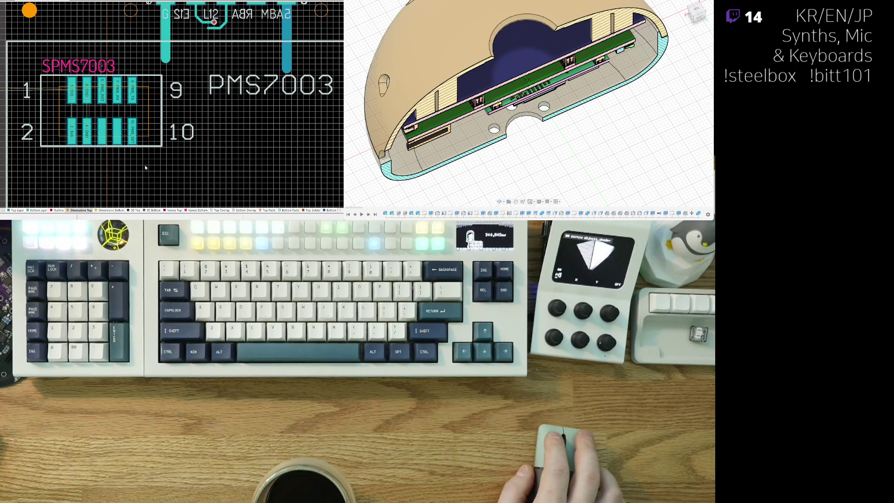
pyautogui.keyDown('ctrl'); pyautogui.scroll(-4, 140, 154); pyautogui.keyUp('ctrl')
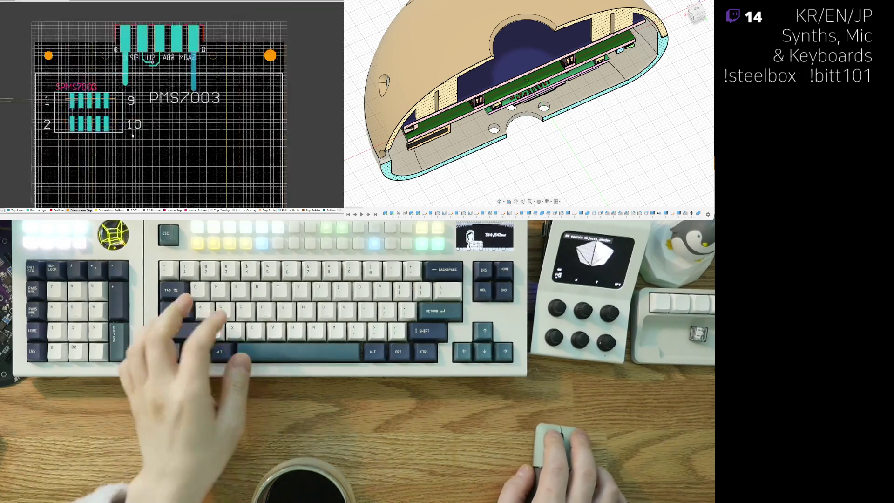
# - Bring the loose CSPMSA/CSPMSB parts over toward the sensor connector
pyautogui.scroll(-3, 145, 146)
pyautogui.moveTo(144, 146); pyautogui.dragTo(86, 121, button='right')
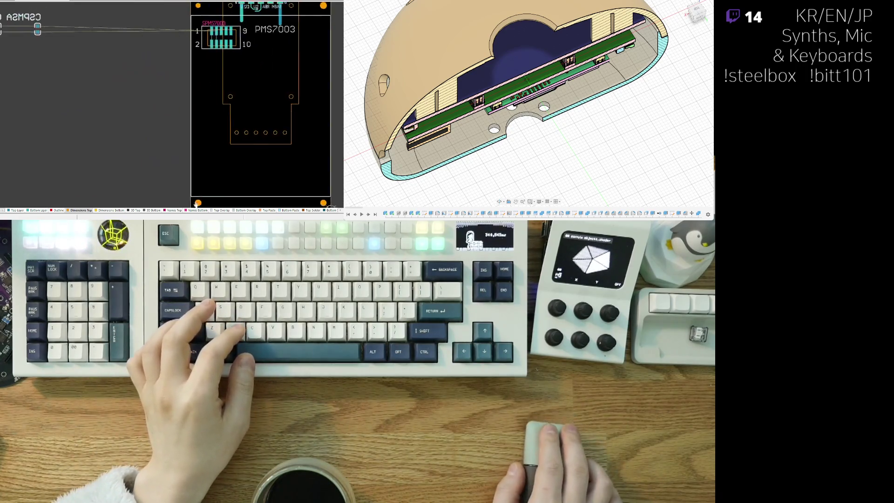
pyautogui.keyDown('ctrl'); pyautogui.scroll(-1, 86, 121); pyautogui.keyUp('ctrl')
pyautogui.keyDown('ctrl'); pyautogui.scroll(2, 52, 37); pyautogui.keyUp('ctrl')
pyautogui.moveTo(78, 97)
pyautogui.mouseDown()
pyautogui.moveTo(264, 107)
pyautogui.moveTo(325, 100)
pyautogui.moveTo(215, 47)
pyautogui.moveTo(196, 70)
pyautogui.mouseUp()
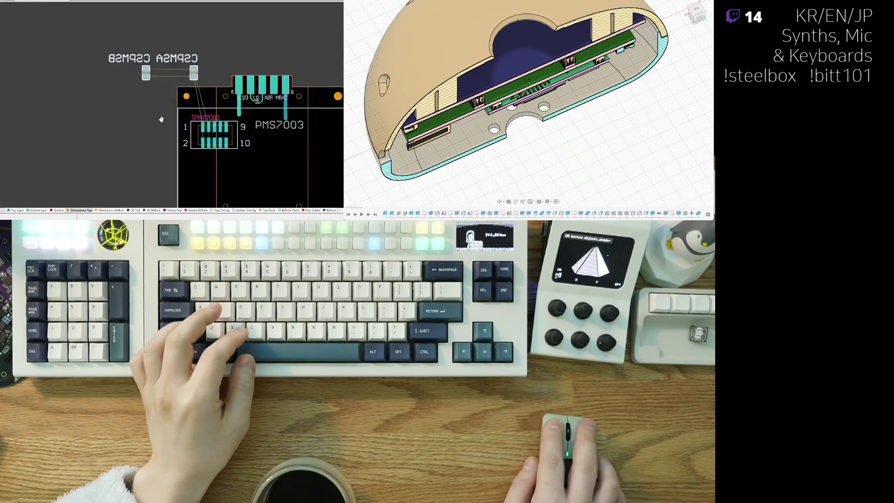
pyautogui.keyDown('ctrl'); pyautogui.scroll(2, 136, 115); pyautogui.keyUp('ctrl')
# - Place CSPMSB and CSPMSA side by side beside the sensor connector
pyautogui.moveTo(94, 91)
pyautogui.mouseDown()
pyautogui.moveTo(170, 96)
pyautogui.moveTo(199, 87)
pyautogui.mouseUp()
pyautogui.click(226, 69)
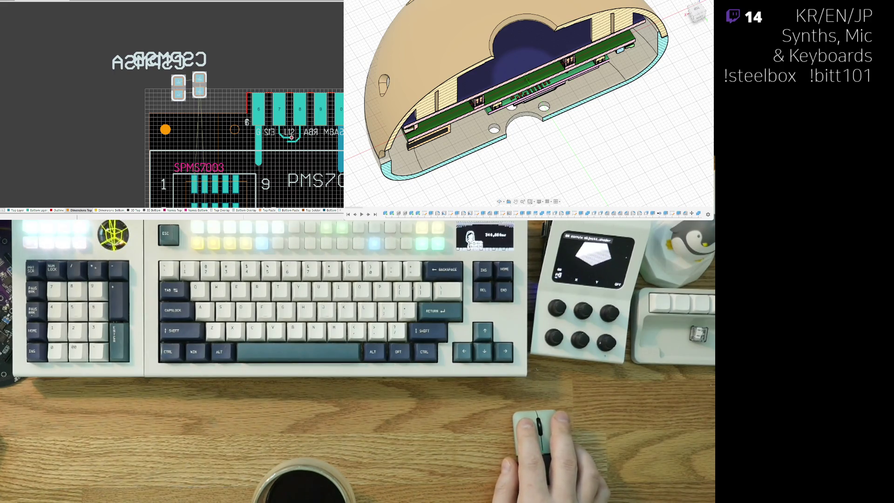
pyautogui.keyDown('ctrl'); pyautogui.scroll(2, 335, 117); pyautogui.keyUp('ctrl')
pyautogui.moveTo(118, 67); pyautogui.dragTo(136, 144)
pyautogui.moveTo(98, 70)
pyautogui.mouseDown()
pyautogui.moveTo(122, 152)
pyautogui.moveTo(134, 141)
pyautogui.moveTo(85, 141)
pyautogui.mouseUp()
# - Separate the part labels and set the CSPMSA label vertical on the bottom silkscreen
pyautogui.keyDown('ctrl'); pyautogui.scroll(2, 133, 141); pyautogui.keyUp('ctrl')
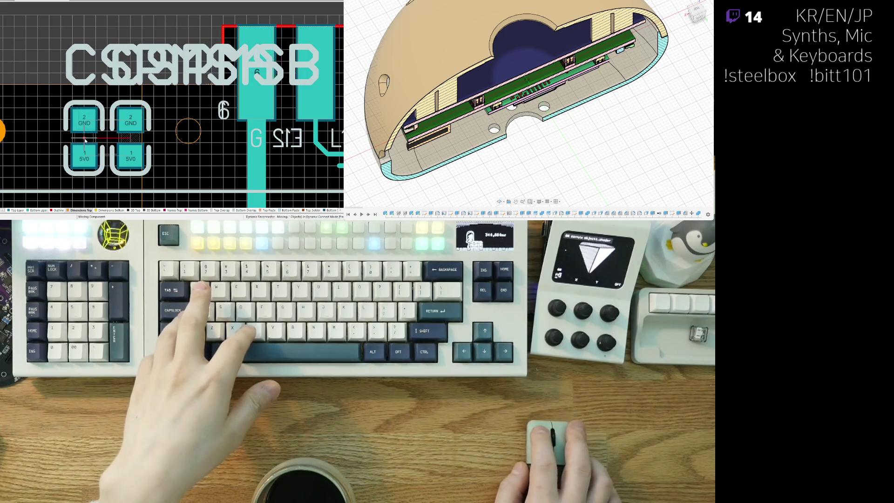
pyautogui.moveTo(100, 80)
pyautogui.mouseDown()
pyautogui.moveTo(64, 80)
pyautogui.moveTo(64, 37)
pyautogui.mouseUp()
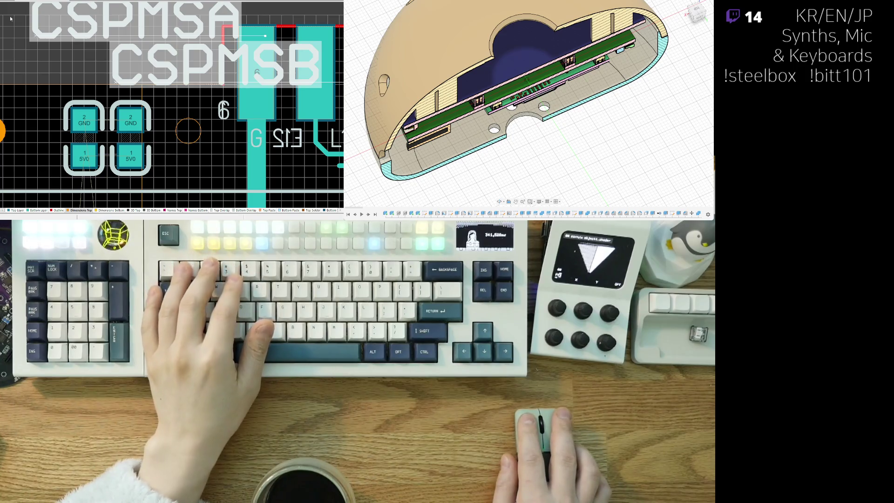
pyautogui.press('x')
pyautogui.press('a')
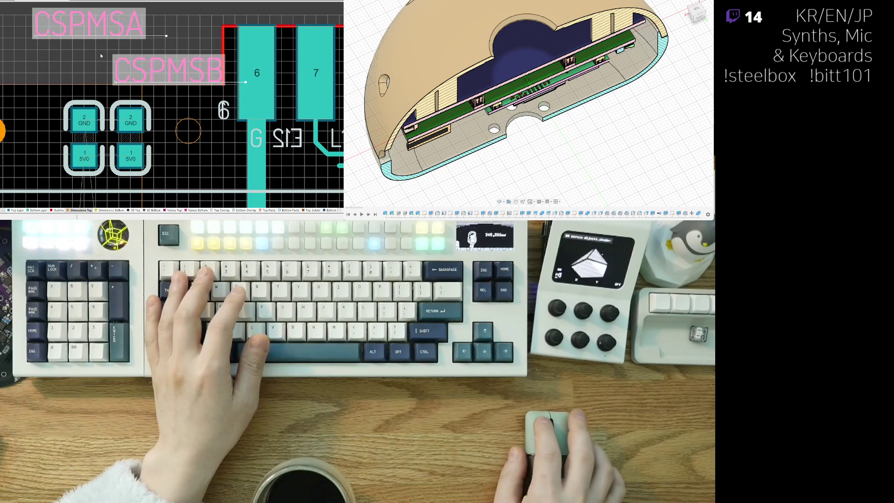
pyautogui.click(118, 91)
pyautogui.moveTo(118, 91)
pyautogui.mouseDown()
pyautogui.moveTo(117, 58)
pyautogui.moveTo(116, 75)
pyautogui.moveTo(105, 79)
pyautogui.moveTo(159, 93)
pyautogui.moveTo(163, 109)
pyautogui.mouseUp()
pyautogui.press('l')
pyautogui.press('space')
# - Turn the CSPMSB label vertical and line up both GND/5V0 parts next to each other
pyautogui.press('space')
pyautogui.keyDown('ctrl'); pyautogui.scroll(-1, 162, 109); pyautogui.keyUp('ctrl')
pyautogui.moveTo(180, 90)
pyautogui.mouseDown(button='right')
pyautogui.moveTo(166, 130)
pyautogui.moveTo(70, 107)
pyautogui.mouseUp(button='right')
pyautogui.moveTo(70, 107)
pyautogui.mouseDown()
pyautogui.moveTo(101, 94)
pyautogui.moveTo(92, 89)
pyautogui.mouseUp()
pyautogui.press('space')
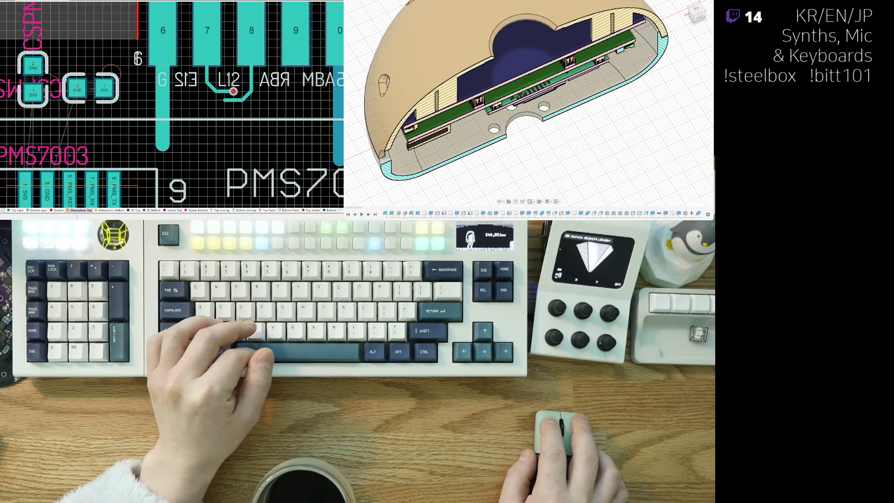
pyautogui.moveTo(44, 61)
pyautogui.mouseDown()
pyautogui.moveTo(91, 107)
pyautogui.moveTo(92, 73)
pyautogui.moveTo(91, 102)
pyautogui.mouseUp()
pyautogui.keyDown('ctrl'); pyautogui.scroll(-2, 72, 117); pyautogui.keyUp('ctrl')
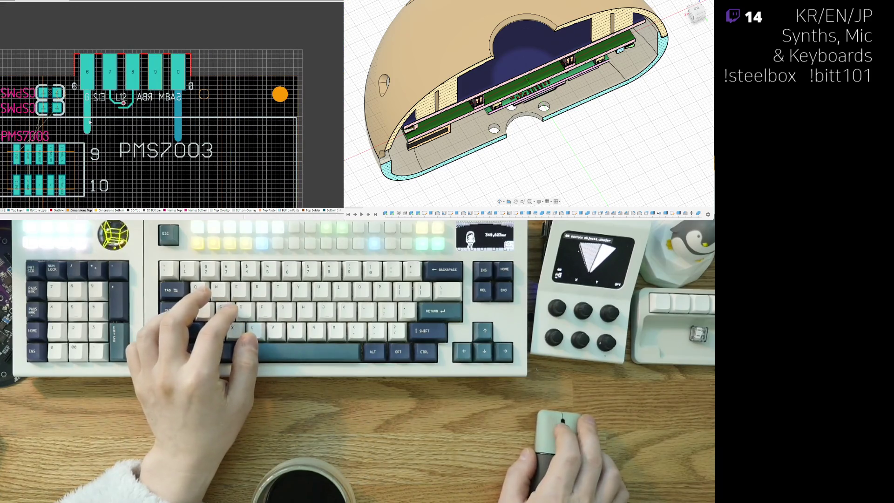
# - From the bottom view, move one connector part beside the E12 pad, rotated 180°
pyautogui.press('v')
pyautogui.press('b')
pyautogui.keyDown('ctrl'); pyautogui.scroll(3, 203, 113); pyautogui.keyUp('ctrl')
pyautogui.moveTo(204, 113)
pyautogui.mouseDown(button='right')
pyautogui.moveTo(251, 98)
pyautogui.moveTo(209, 103)
pyautogui.moveTo(170, 88)
pyautogui.mouseUp(button='right')
pyautogui.keyDown('ctrl'); pyautogui.scroll(-2, 209, 103); pyautogui.keyUp('ctrl')
pyautogui.keyDown('ctrl'); pyautogui.scroll(2, 201, 84); pyautogui.keyUp('ctrl')
pyautogui.moveTo(169, 89)
pyautogui.mouseDown()
pyautogui.moveTo(135, 69)
pyautogui.moveTo(156, 86)
pyautogui.mouseUp()
pyautogui.press('space')
pyautogui.press('space')
# - Rotate the other connector part upright beside the first one
pyautogui.keyDown('ctrl'); pyautogui.scroll(-2, 154, 89); pyautogui.keyUp('ctrl')
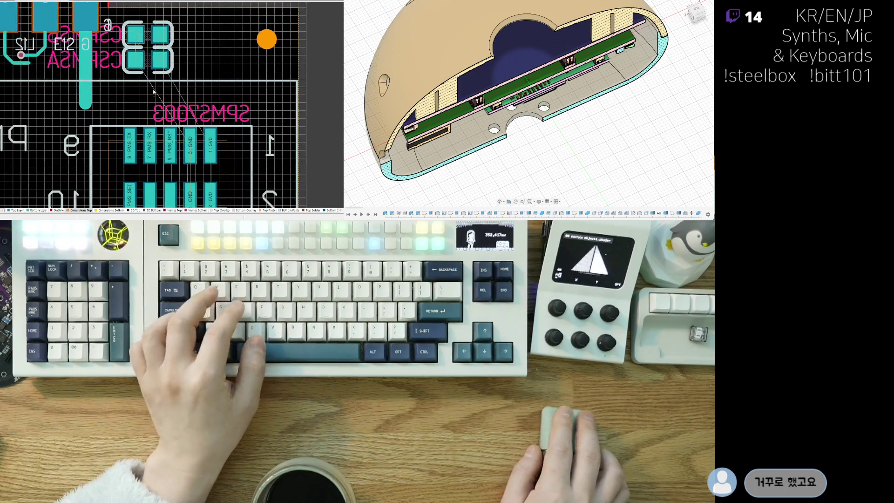
pyautogui.scroll(2, 154, 92)
pyautogui.hscroll(-2, 153, 92)
pyautogui.hscroll(-3, 149, 112)
pyautogui.hscroll(3, 143, 134)
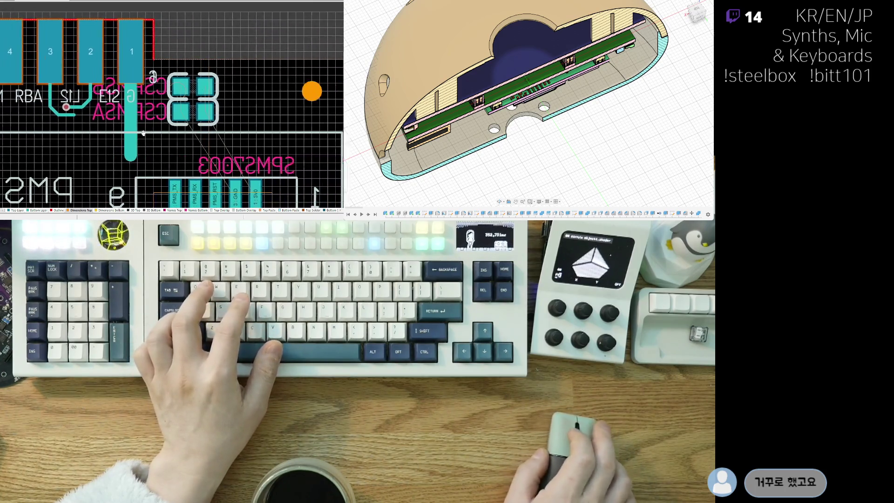
pyautogui.keyDown('ctrl'); pyautogui.scroll(2, 143, 134); pyautogui.keyUp('ctrl')
pyautogui.press('space')
pyautogui.press('space')
pyautogui.moveTo(184, 80)
pyautogui.mouseDown()
pyautogui.moveTo(181, 95)
pyautogui.moveTo(212, 79)
pyautogui.moveTo(203, 78)
pyautogui.mouseUp()
pyautogui.press('space')
pyautogui.press('space')
pyautogui.press('space')
# - Switch the active layer from Top Layer to Bottom Layer
pyautogui.keyDown('ctrl'); pyautogui.scroll(-2, 203, 78); pyautogui.keyUp('ctrl')
pyautogui.hscroll(-5, 203, 78)
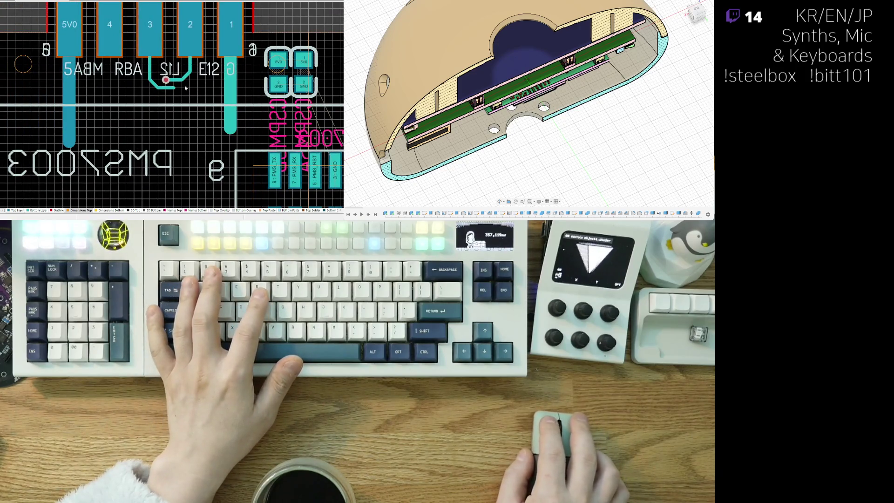
pyautogui.keyDown('ctrl'); pyautogui.scroll(3, 185, 88); pyautogui.keyUp('ctrl')
pyautogui.scroll(2, 185, 87)
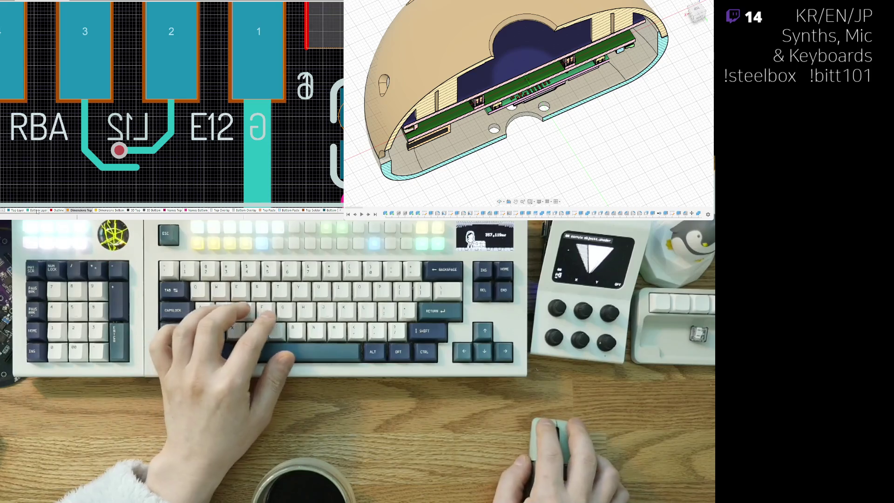
pyautogui.click(14, 210)
pyautogui.click(39, 210)
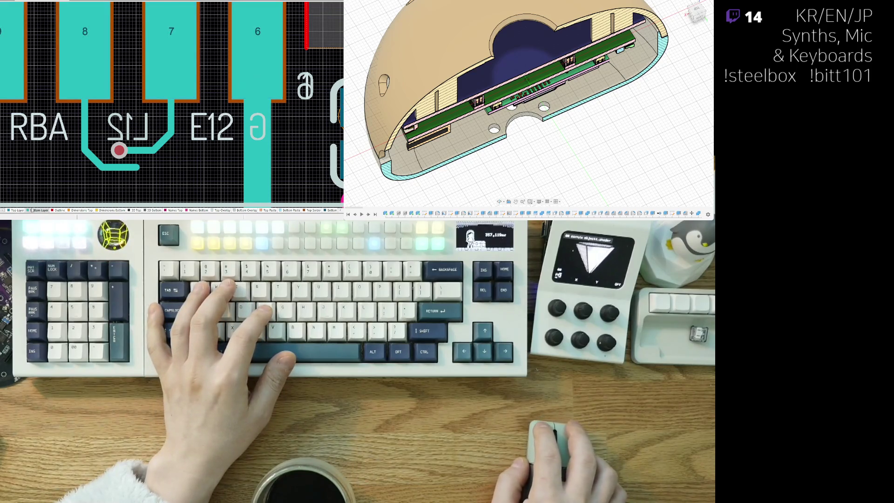
pyautogui.keyDown('shift'); pyautogui.hscroll(-1, 130, 159); pyautogui.keyUp('shift')
pyautogui.keyDown('ctrl'); pyautogui.scroll(1, 130, 159); pyautogui.keyUp('ctrl')
pyautogui.keyDown('ctrl'); pyautogui.scroll(-2, 129, 158); pyautogui.keyUp('ctrl')
pyautogui.keyDown('ctrl'); pyautogui.scroll(-2, 130, 158); pyautogui.keyUp('ctrl')
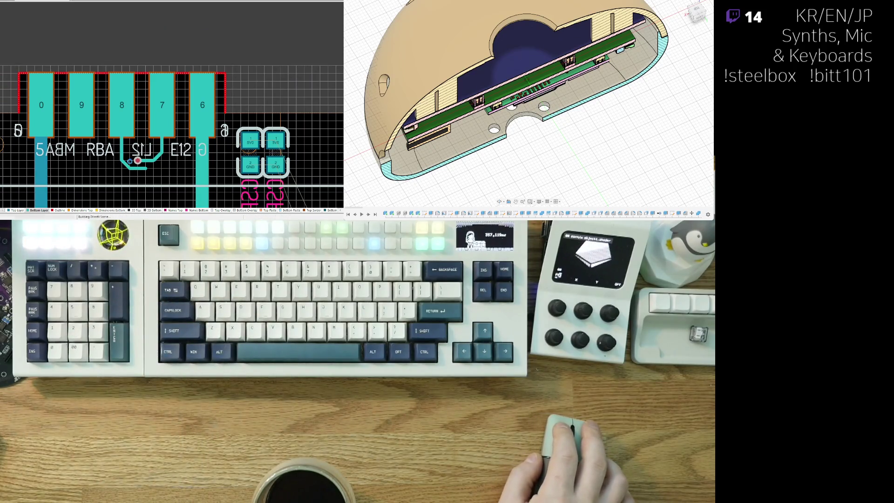
# - Preview the sensor board in 3D, return to 2D, refresh connectivity and move to the main board layout
pyautogui.press('3')
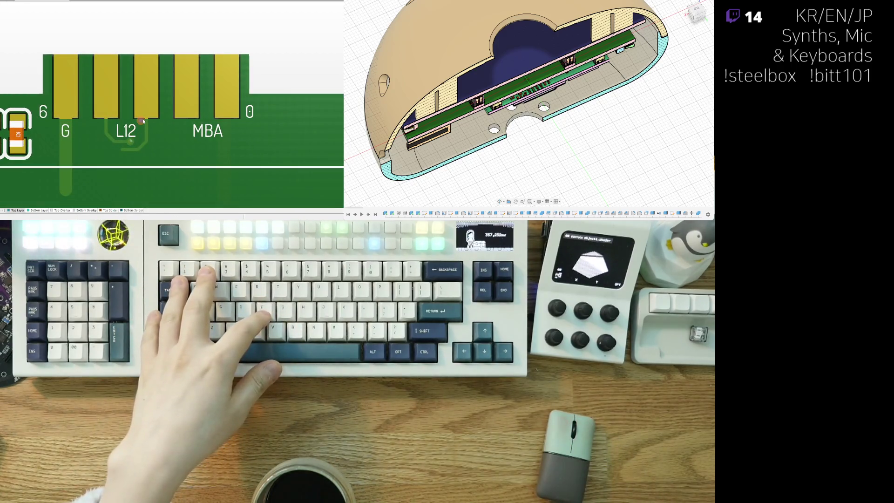
pyautogui.press('2')
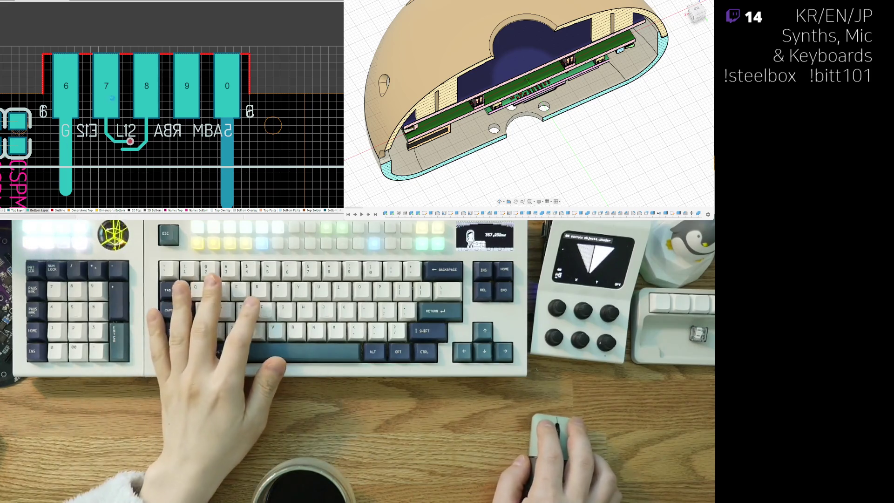
pyautogui.hotkey('ctrl', 'z')
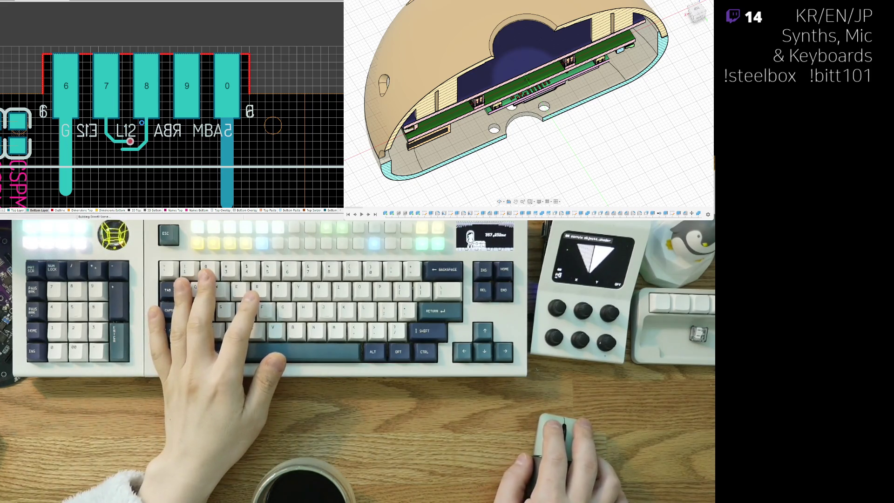
pyautogui.keyDown('ctrl'); pyautogui.scroll(-10, 142, 122); pyautogui.keyUp('ctrl')
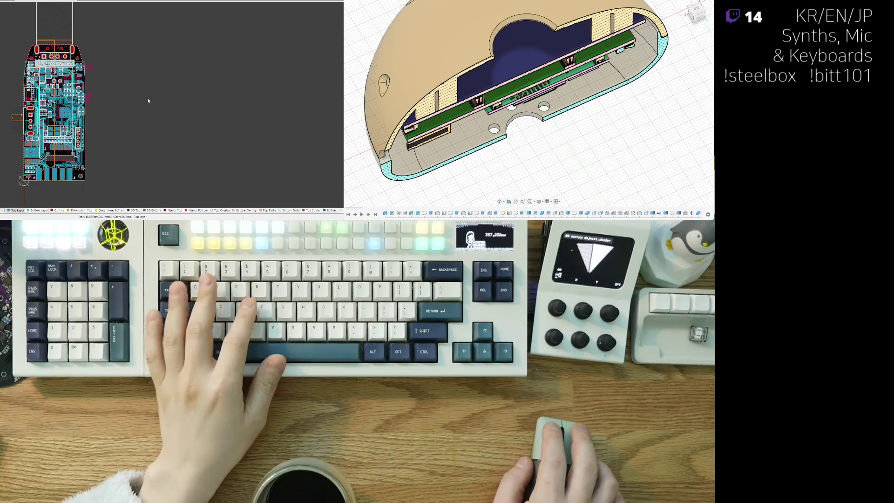
pyautogui.keyDown('ctrl'); pyautogui.scroll(2, 63, 160); pyautogui.keyUp('ctrl')
pyautogui.keyDown('ctrl'); pyautogui.scroll(5, 63, 160); pyautogui.keyUp('ctrl')
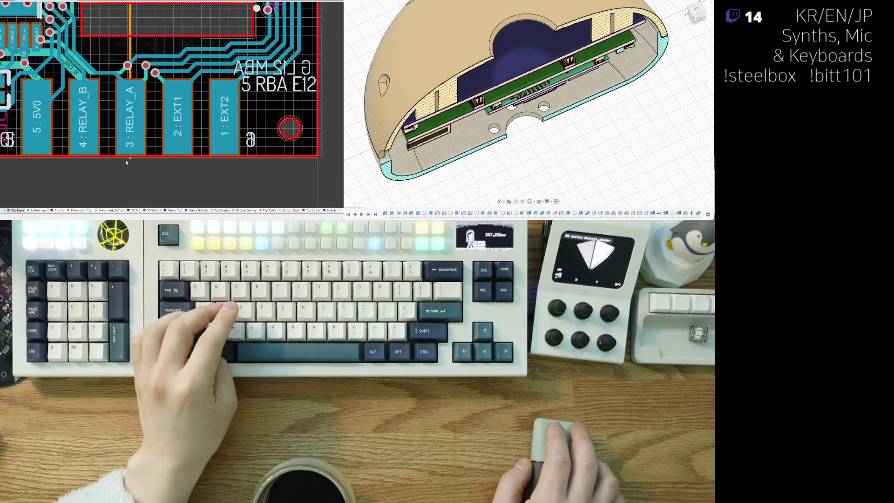
pyautogui.hotkey('ctrl', 'f')
pyautogui.keyDown('ctrl'); pyautogui.scroll(-1, 125, 160); pyautogui.keyUp('ctrl')
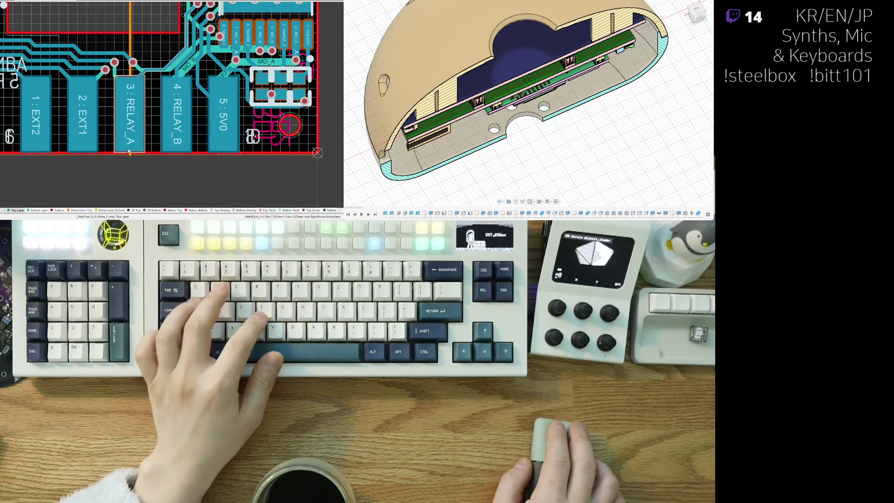
pyautogui.keyDown('ctrl'); pyautogui.scroll(-1, 134, 152); pyautogui.keyUp('ctrl')
pyautogui.keyDown('ctrl'); pyautogui.scroll(2, 136, 133); pyautogui.keyUp('ctrl')
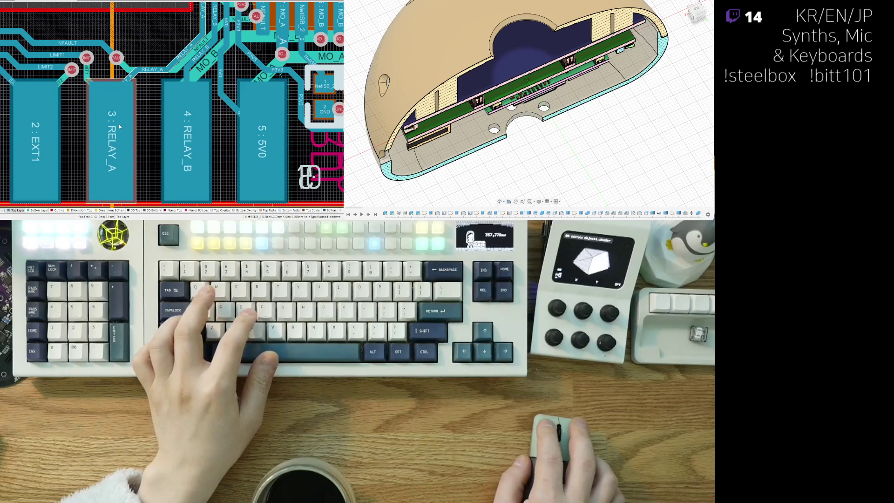
pyautogui.click(140, 126)
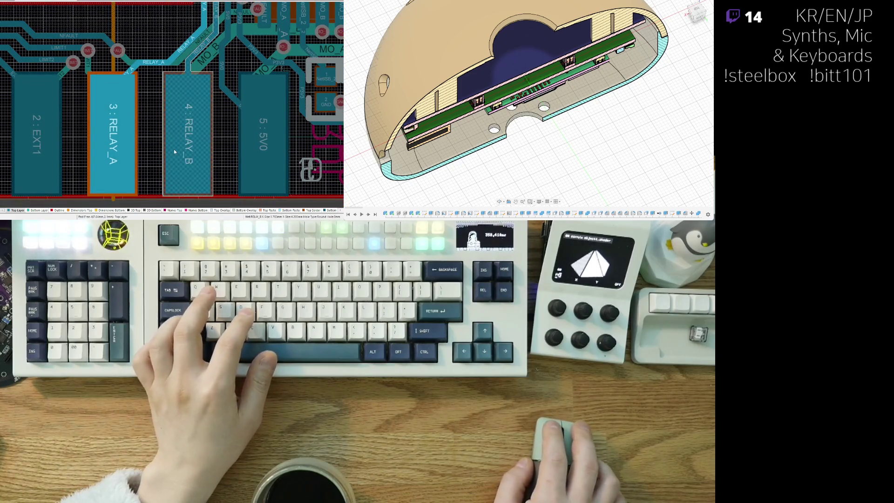
pyautogui.keyDown('ctrl'); pyautogui.scroll(-3, 167, 137); pyautogui.keyUp('ctrl')
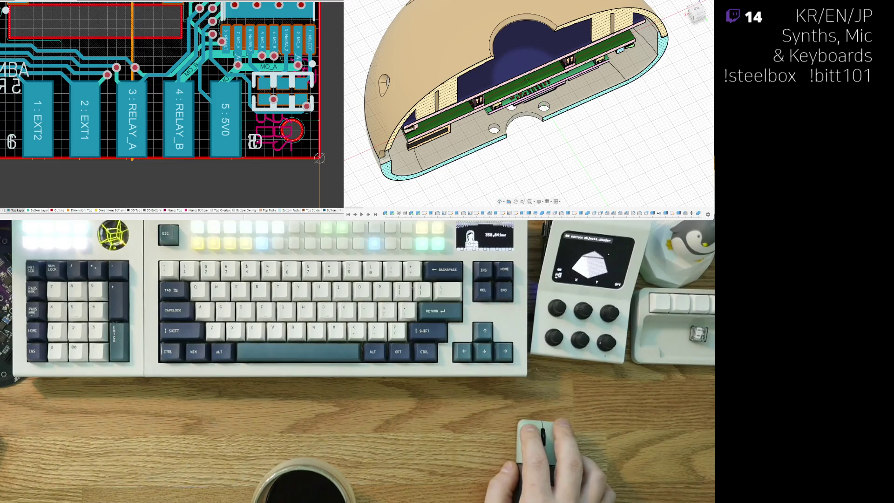
pyautogui.moveTo(59, 67)
pyautogui.mouseDown(button='right')
pyautogui.moveTo(123, 149)
pyautogui.moveTo(112, 140)
pyautogui.mouseUp(button='right')
# - Open the rp2.SchDoc schematic sheet with the Ctrl+Shift+X document-switch shortcut
pyautogui.hotkey('ctrl', 'shift', 'x')
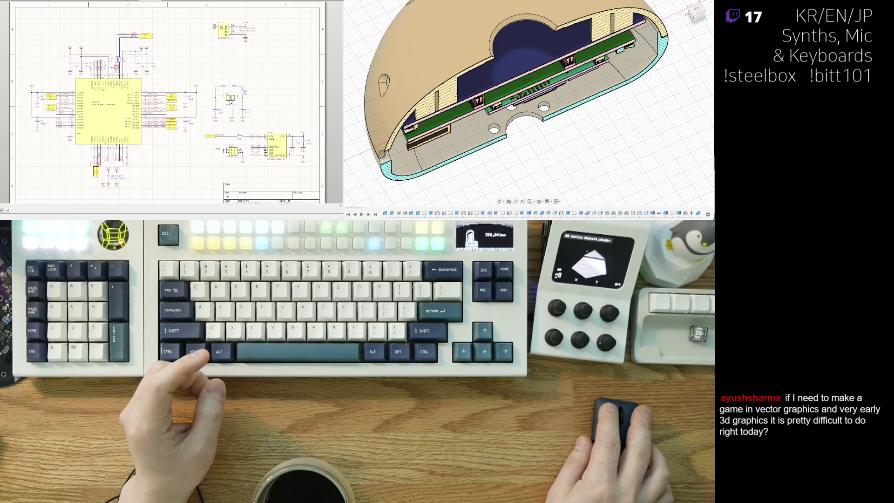
pyautogui.moveTo(110, 148); pyautogui.dragTo(99, 147, button='right')
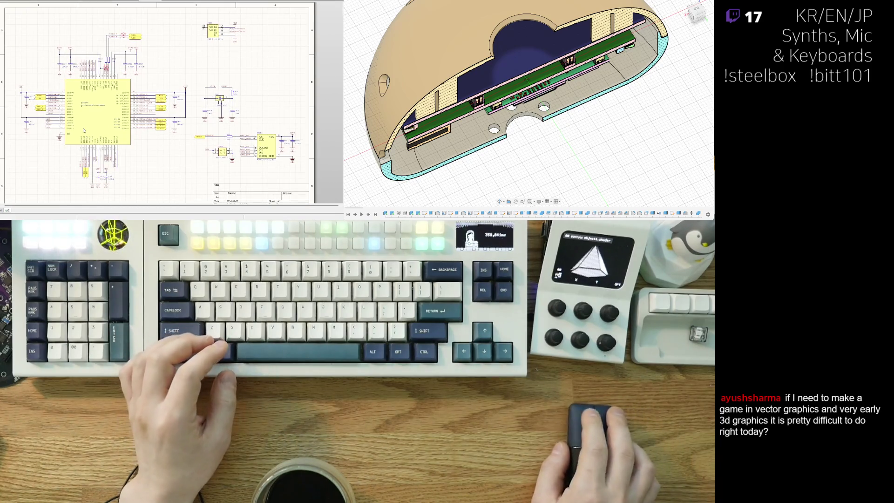
pyautogui.keyDown('ctrl'); pyautogui.scroll(1, 83, 130); pyautogui.keyUp('ctrl')
pyautogui.scroll(-3, 183, 136)
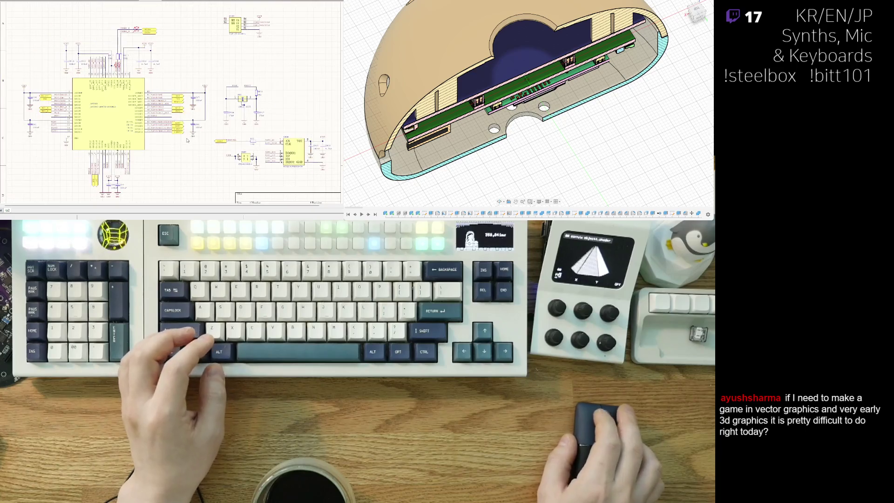
pyautogui.scroll(-3, 158, 154)
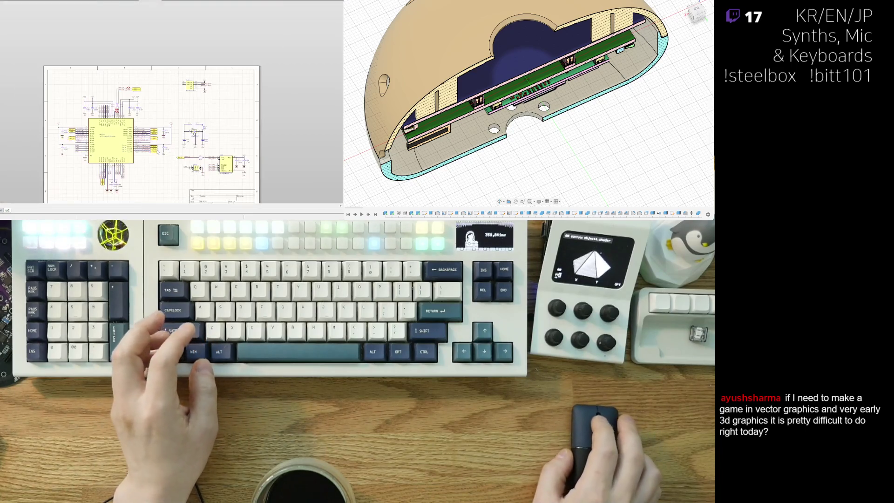
pyautogui.scroll(-2, 158, 159)
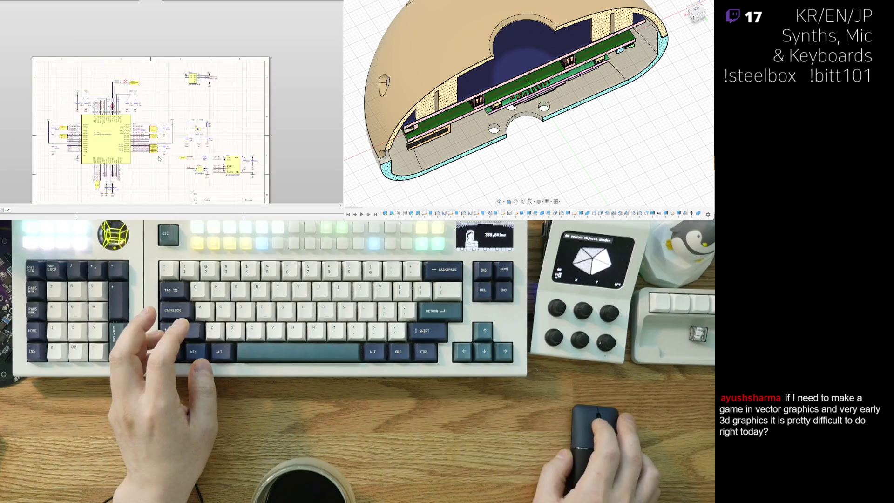
pyautogui.scroll(5, 163, 165)
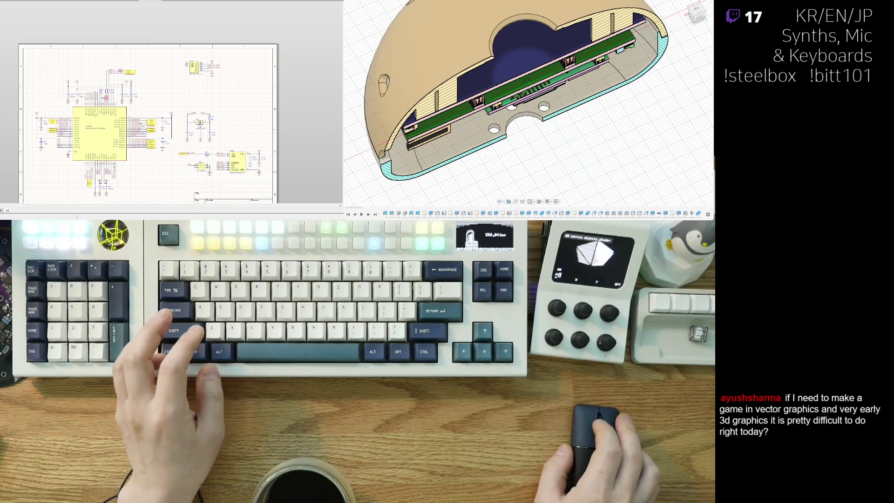
pyautogui.scroll(5, 152, 170)
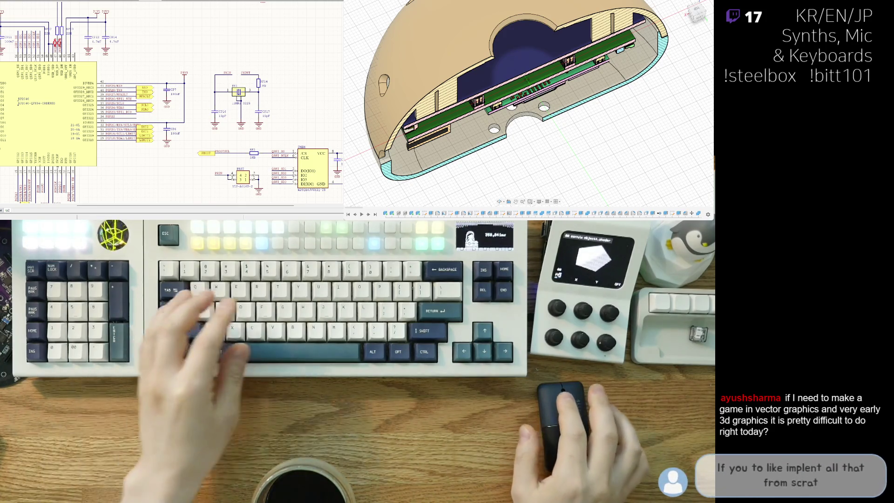
pyautogui.scroll(2, 177, 143)
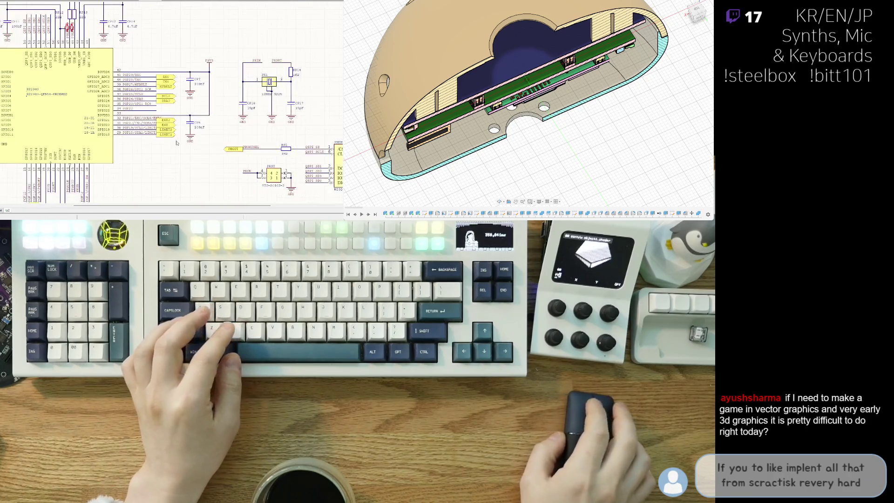
pyautogui.scroll(-3, 177, 143)
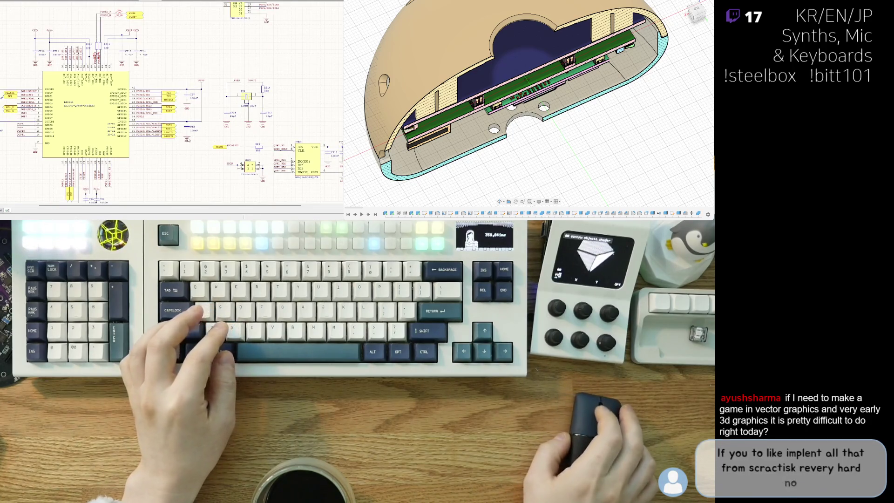
pyautogui.scroll(3, 188, 139)
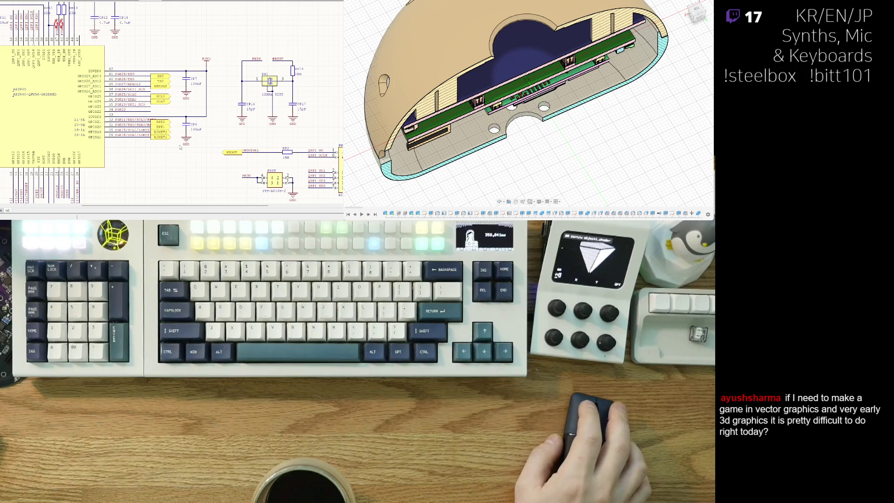
pyautogui.scroll(-2, 145, 160)
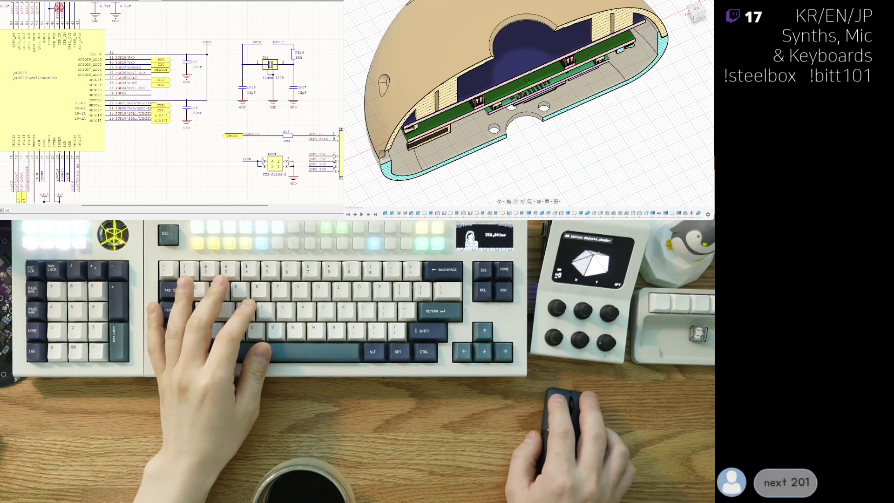
pyautogui.hotkey('ctrl', 'Tab')
# - Pan to the six edge through-holes, toggling the board between 3D and 2D views twice
pyautogui.moveTo(84, 207); pyautogui.dragTo(75, 145, button='right')
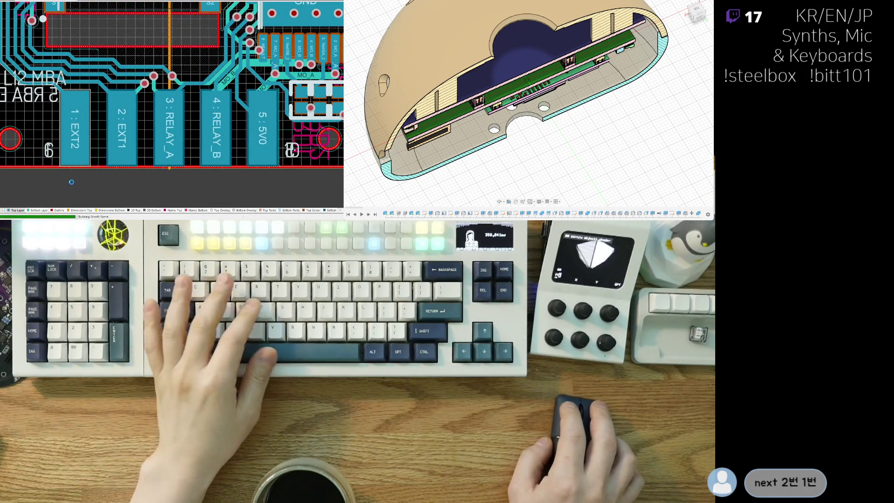
pyautogui.press('3')
pyautogui.moveTo(75, 177)
pyautogui.mouseDown(button='right')
pyautogui.moveTo(179, 167)
pyautogui.moveTo(46, 158)
pyautogui.moveTo(131, 151)
pyautogui.moveTo(60, 146)
pyautogui.mouseUp(button='right')
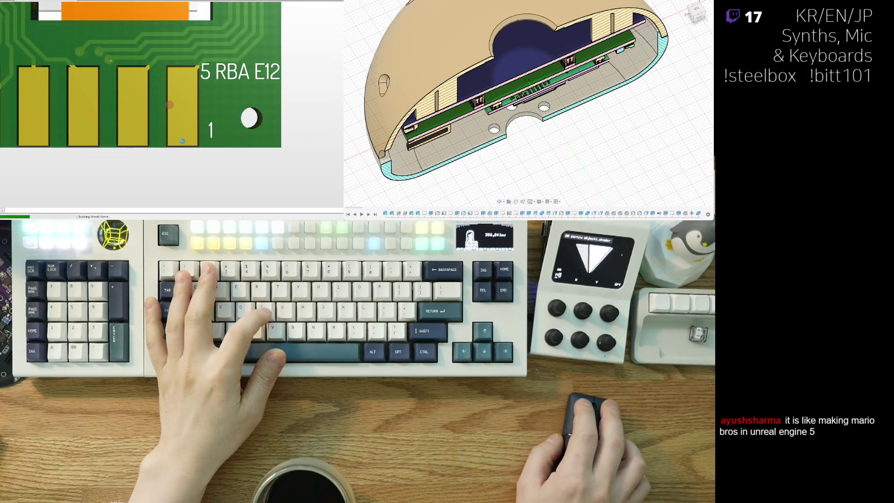
pyautogui.press('2')
pyautogui.press('3')
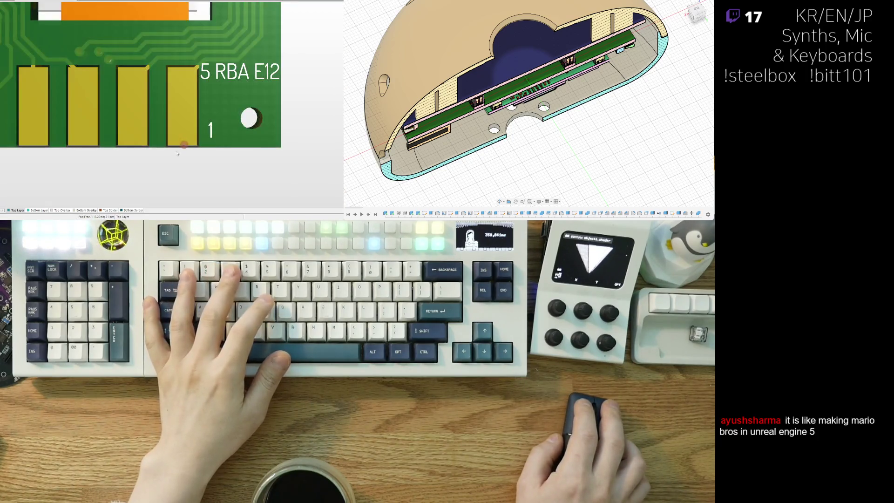
pyautogui.press('2')
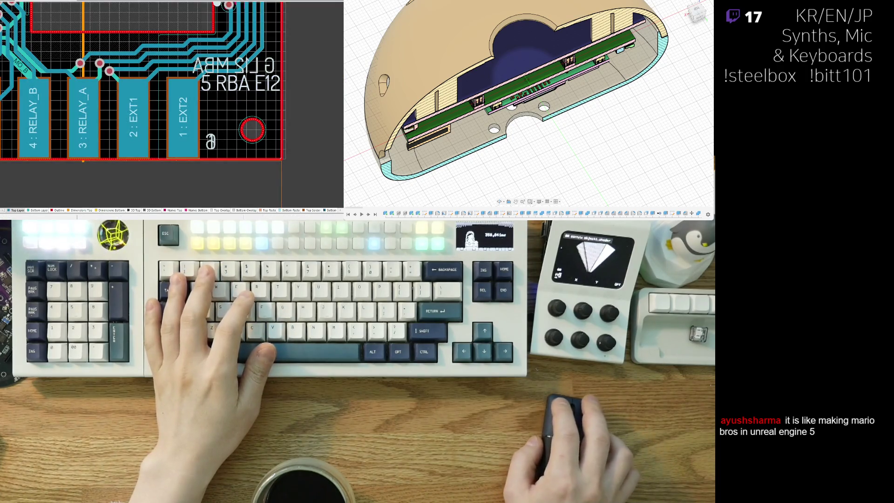
pyautogui.keyDown('ctrl'); pyautogui.scroll(-3, 143, 104); pyautogui.keyUp('ctrl')
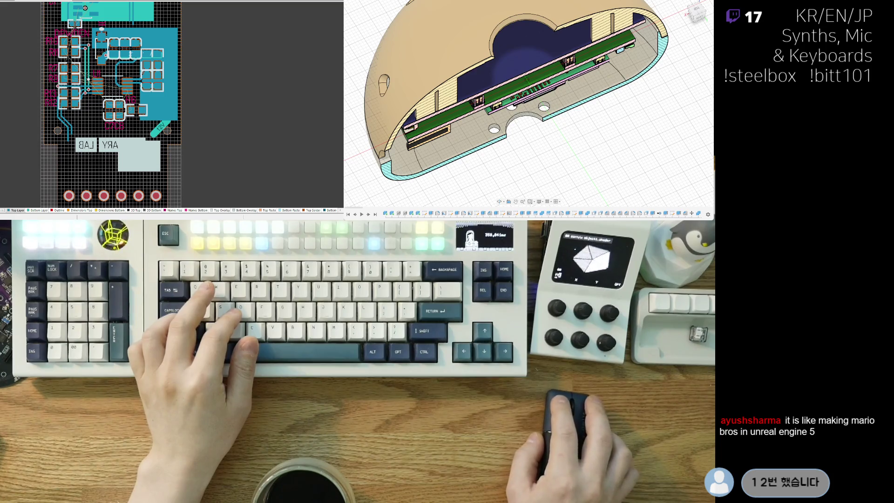
pyautogui.keyDown('ctrl'); pyautogui.scroll(3, 138, 158); pyautogui.keyUp('ctrl')
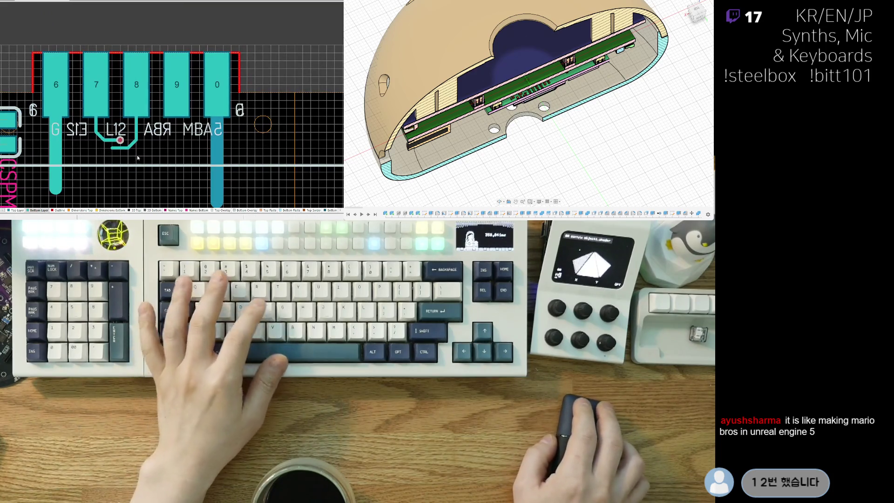
# - Flip the board to its bottom side, make Top Layer active, and briefly preview in 3D
pyautogui.press('v')
pyautogui.press('b')
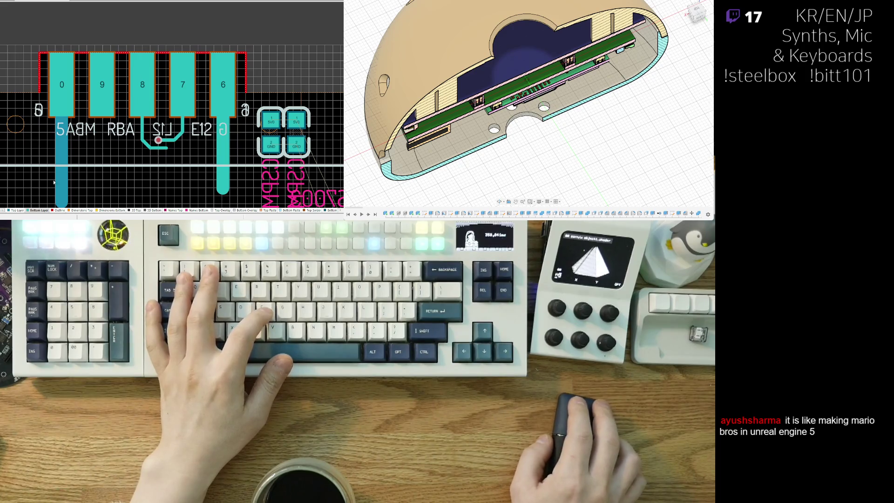
pyautogui.press('KP_Multiply')
pyautogui.moveTo(175, 148)
pyautogui.mouseDown(button='right')
pyautogui.moveTo(170, 130)
pyautogui.moveTo(127, 135)
pyautogui.moveTo(125, 105)
pyautogui.mouseUp(button='right')
pyautogui.press('3')
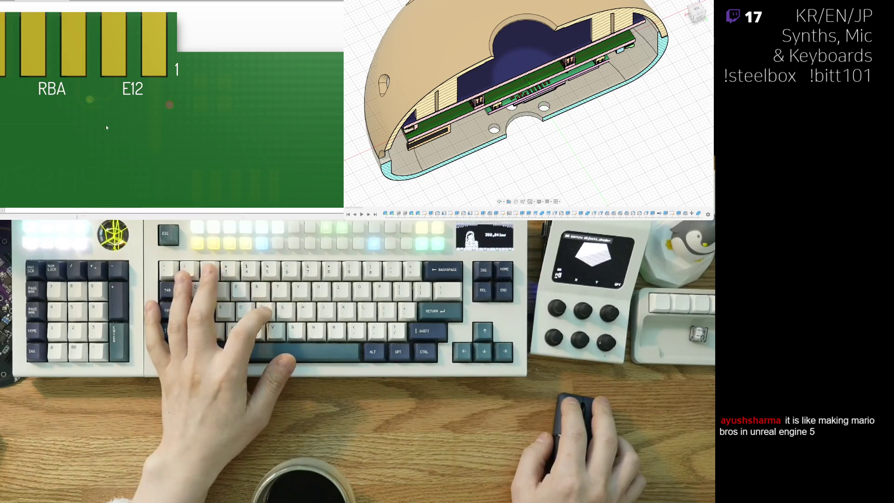
pyautogui.press('2')
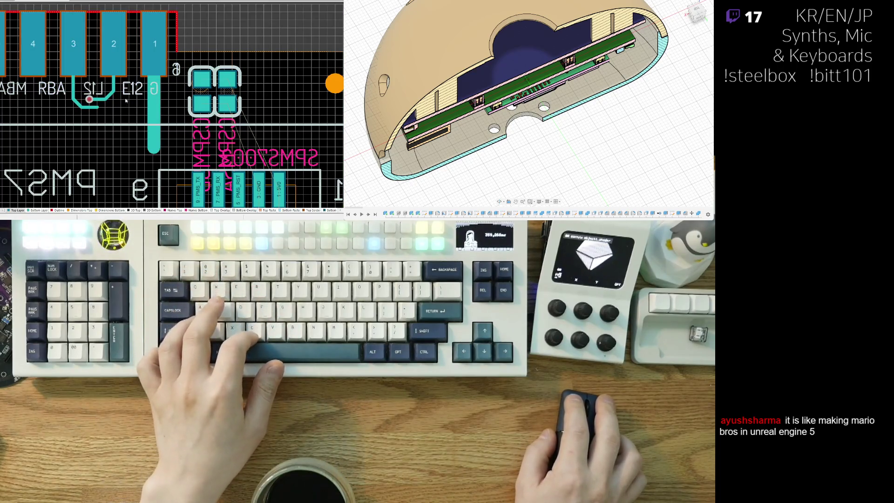
# - Flip back to the top view and drag the 'G L12 MBA' text below the connector pad row
pyautogui.moveTo(123, 114)
pyautogui.mouseDown(button='right')
pyautogui.moveTo(117, 121)
pyautogui.moveTo(172, 90)
pyautogui.mouseUp(button='right')
pyautogui.press('v')
pyautogui.press('b')
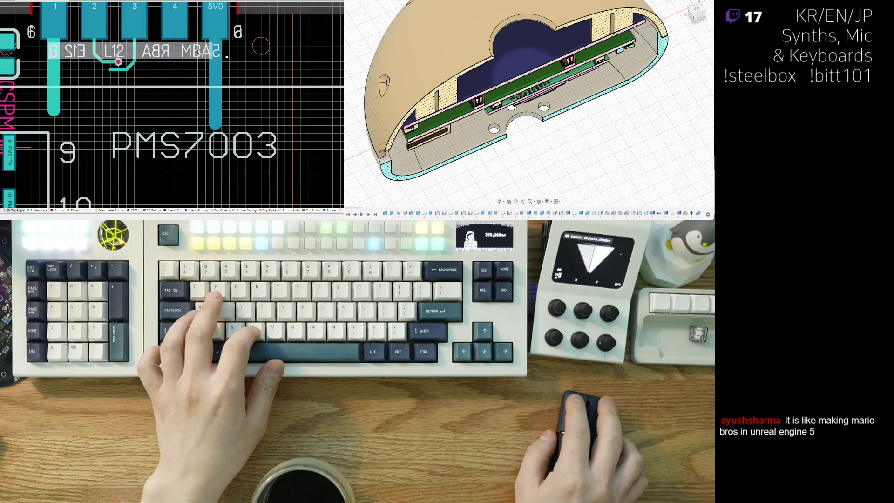
pyautogui.moveTo(182, 52); pyautogui.dragTo(299, 77)
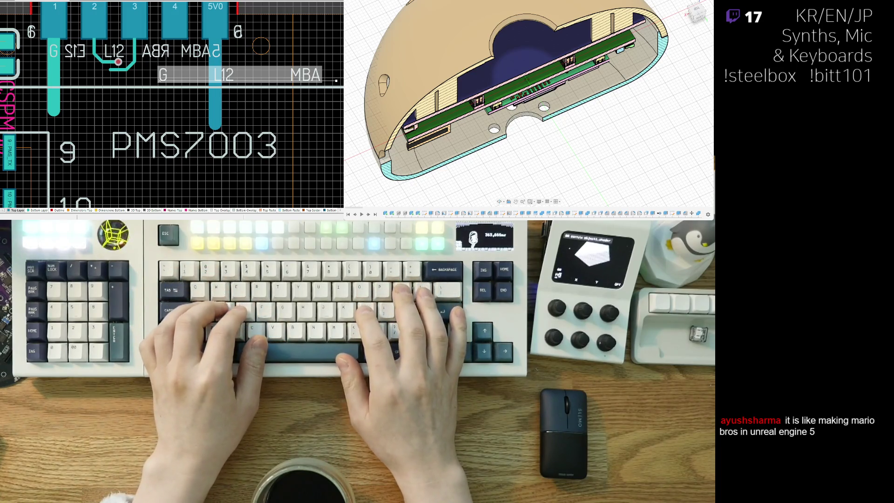
# - Enter 'E1,2 = 1,2' as the label text and recentre the view on the relay and EXT pads
pyautogui.write('E1,2 = 1,2')
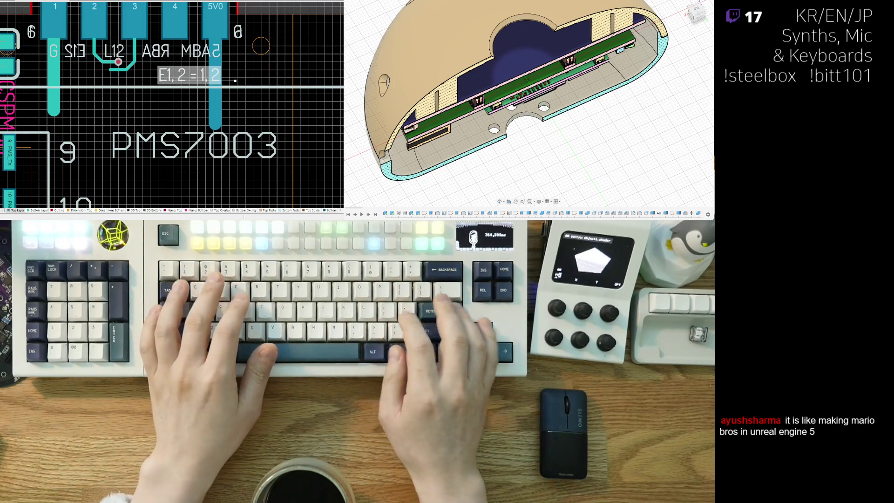
pyautogui.moveTo(162, 72); pyautogui.dragTo(142, 90, button='right')
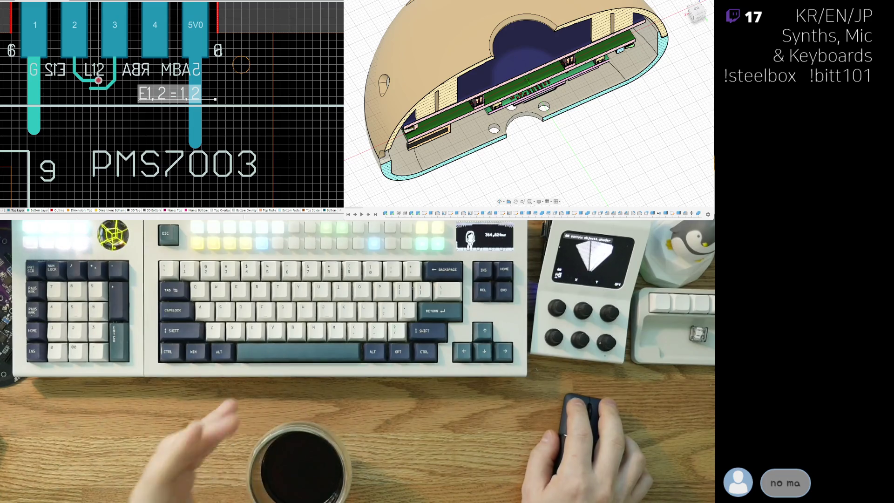
pyautogui.hotkey('ctrl', 'z')
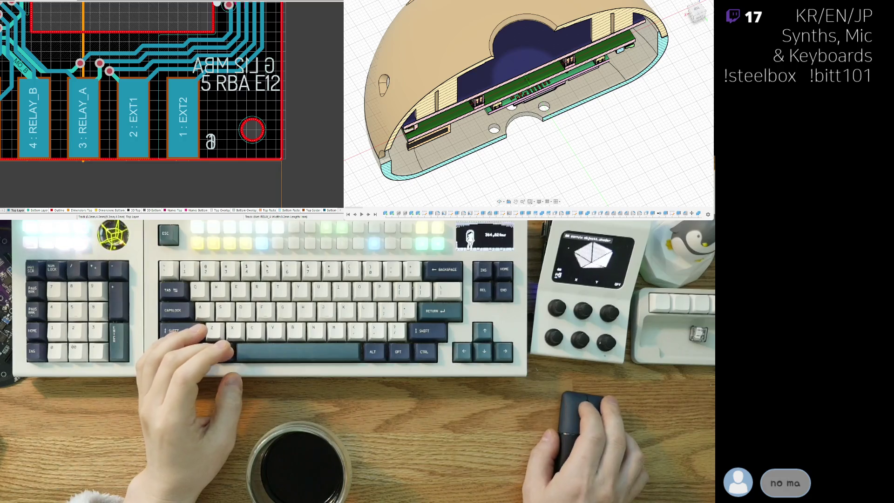
# - Go from the schematic back to the PCB layout and select the 'E1,2 = 1,2' note under PMS7003
pyautogui.hotkey('alt', 'Tab')
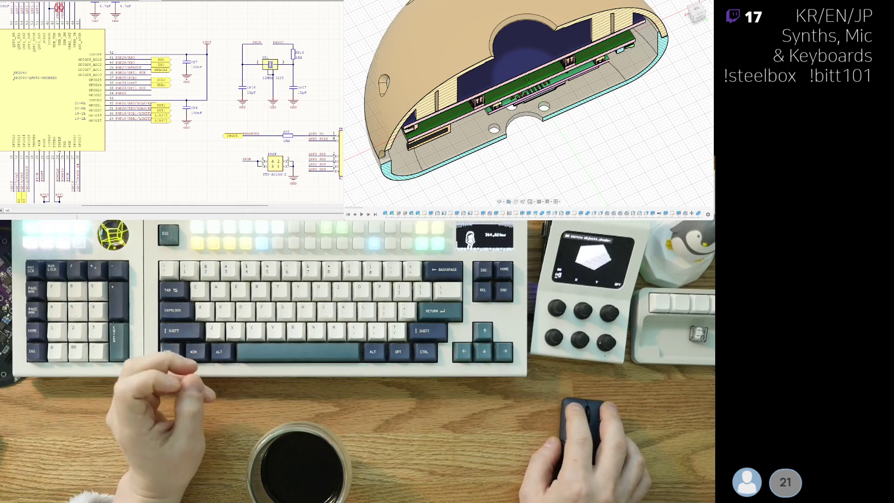
pyautogui.hotkey('ctrl', 'Tab')
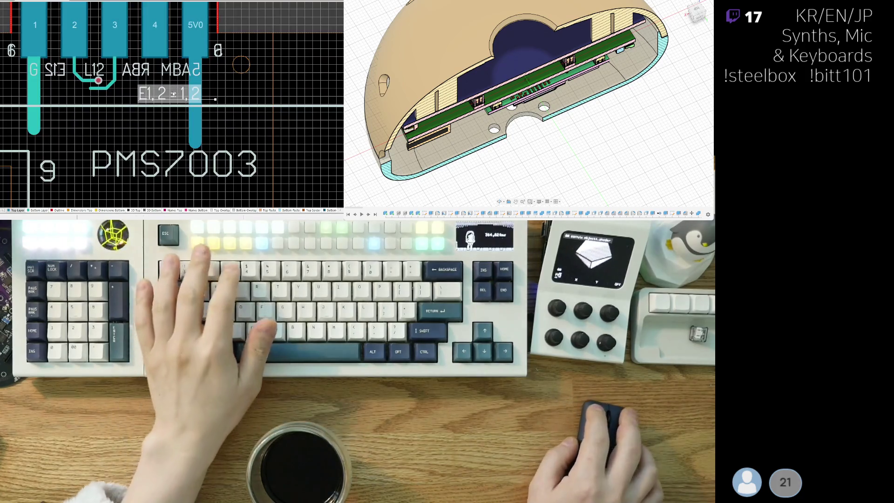
pyautogui.click(156, 99)
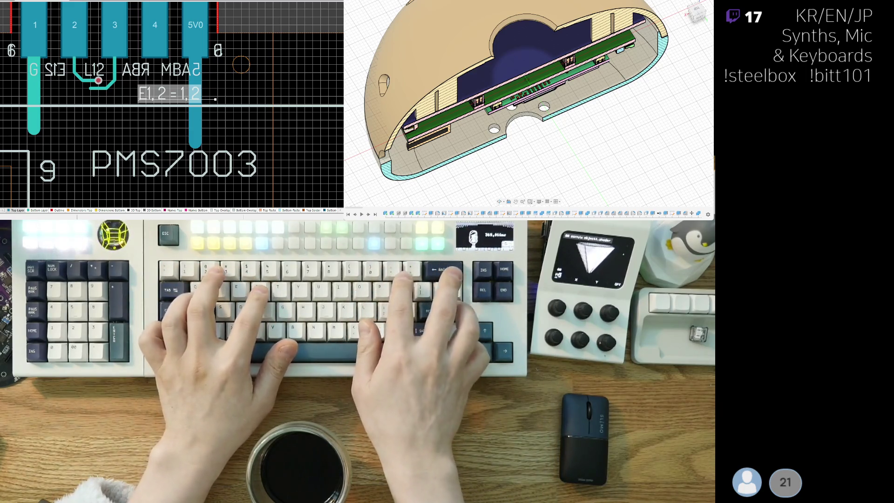
# - Change the note to 'E1,2 = 20T0,21R0' and move it beneath the PMS7003 label
pyautogui.press('BackSpace')
pyautogui.press('BackSpace')
pyautogui.press('BackSpace')
pyautogui.write('20T0,21R0')
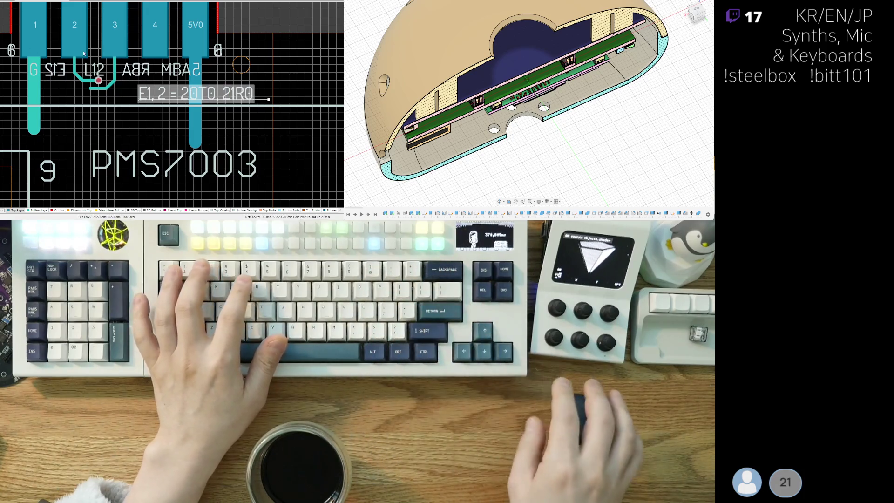
pyautogui.moveTo(154, 99); pyautogui.dragTo(123, 123, button='right')
pyautogui.moveTo(125, 112); pyautogui.dragTo(126, 101)
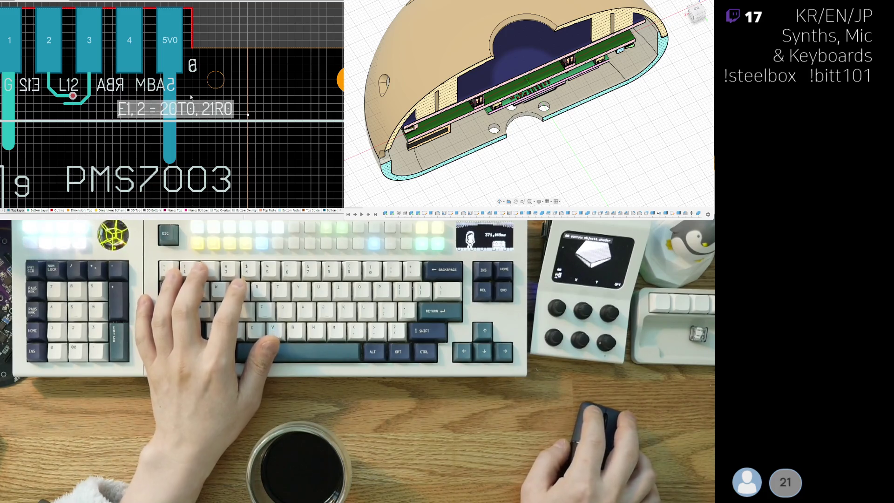
pyautogui.moveTo(191, 97); pyautogui.dragTo(236, 104, button='right')
pyautogui.moveTo(233, 116)
pyautogui.mouseDown()
pyautogui.moveTo(52, 122)
pyautogui.moveTo(54, 154)
pyautogui.moveTo(66, 147)
pyautogui.moveTo(60, 159)
pyautogui.moveTo(121, 171)
pyautogui.moveTo(114, 167)
pyautogui.mouseUp()
# - Deselect the note and select sensor pad 1 to give it the PMS_TX net
pyautogui.moveTo(78, 67)
pyautogui.mouseDown(button='right')
pyautogui.moveTo(102, 93)
pyautogui.moveTo(95, 105)
pyautogui.mouseUp(button='right')
pyautogui.keyDown('ctrl'); pyautogui.scroll(-1, 102, 93); pyautogui.keyUp('ctrl')
pyautogui.click(102, 93)
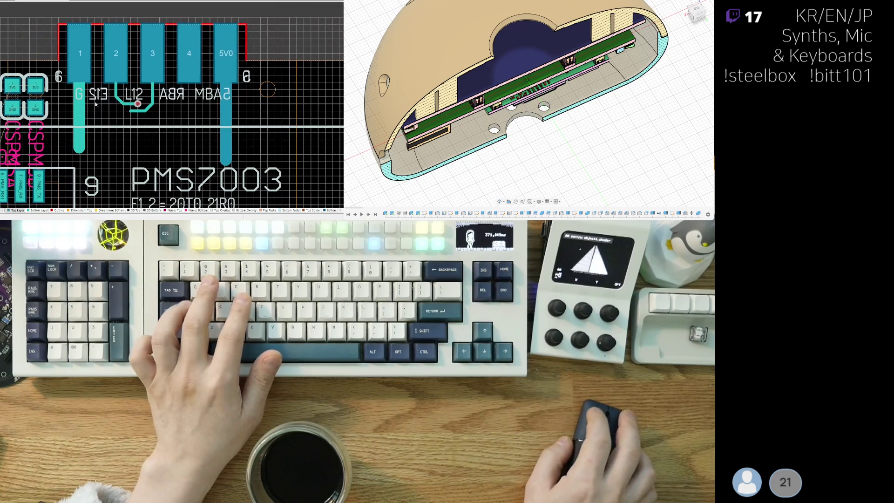
pyautogui.click(81, 69)
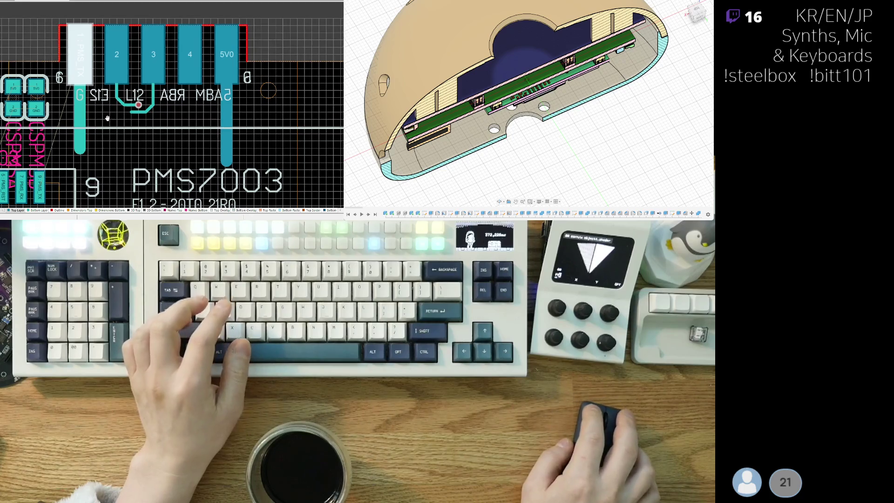
pyautogui.press('x')
pyautogui.press('a')
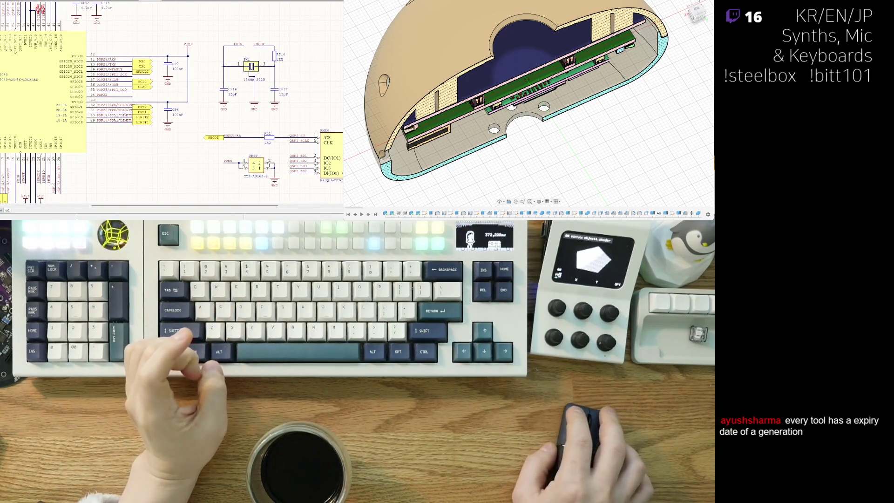
pyautogui.hotkey('ctrl', 'Tab')
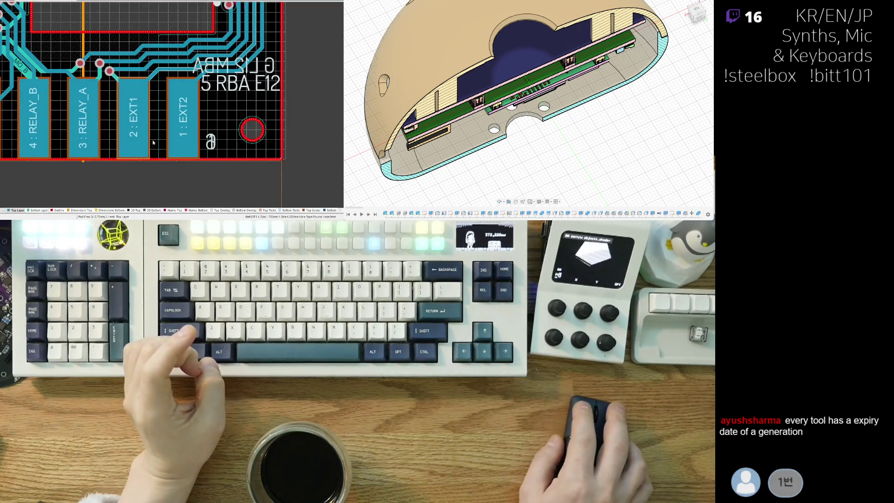
pyautogui.moveTo(186, 143); pyautogui.dragTo(144, 136, button='right')
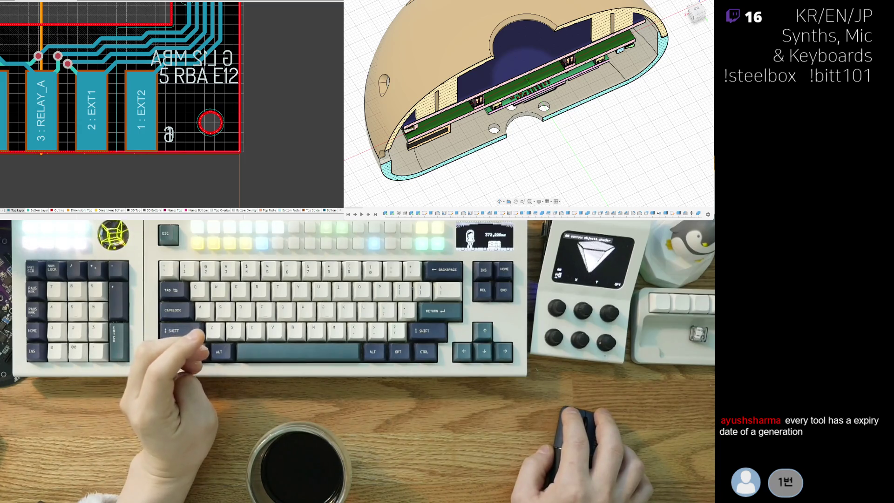
pyautogui.scroll(5, 172, 105)
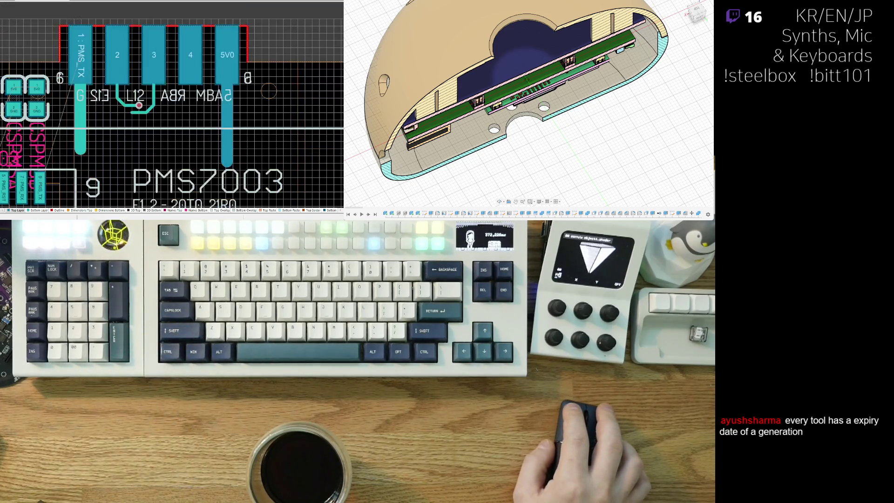
pyautogui.moveTo(132, 160); pyautogui.dragTo(131, 127, button='right')
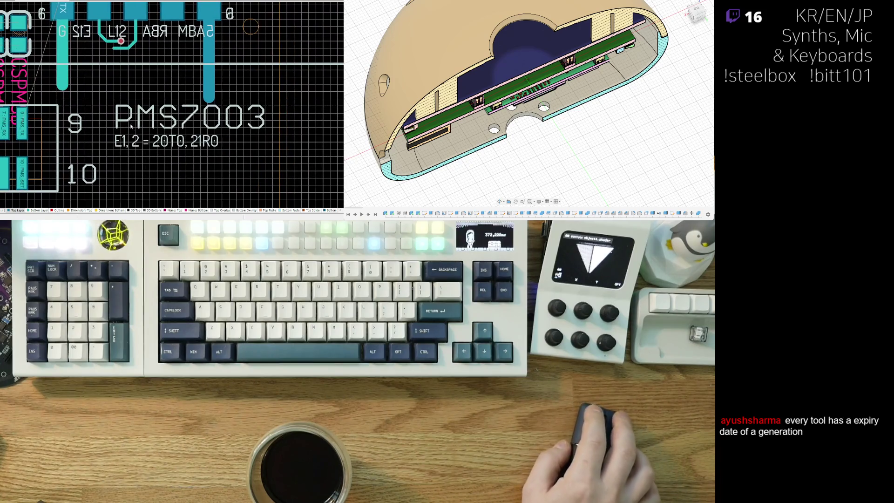
# - Check the 'E1,2 = 20T0,21R0' note, then select sensor pad 1 currently carrying PMS_TX
pyautogui.click(146, 145)
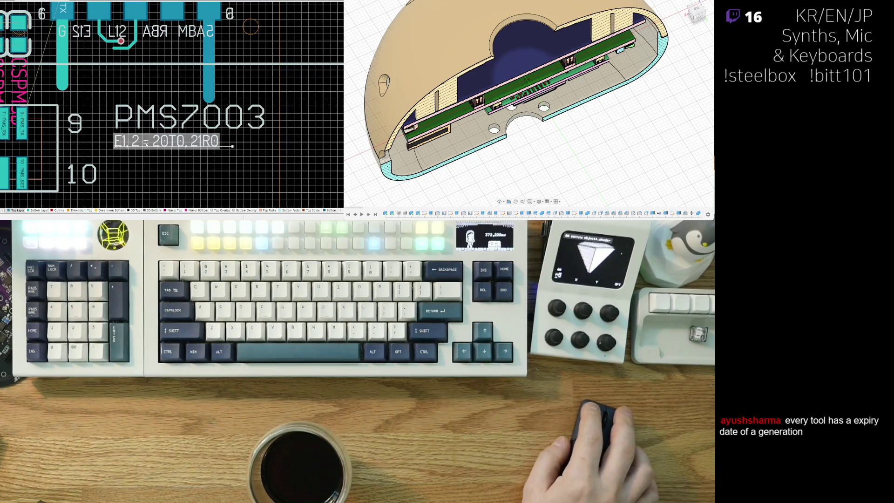
pyautogui.moveTo(113, 93); pyautogui.dragTo(132, 135, button='right')
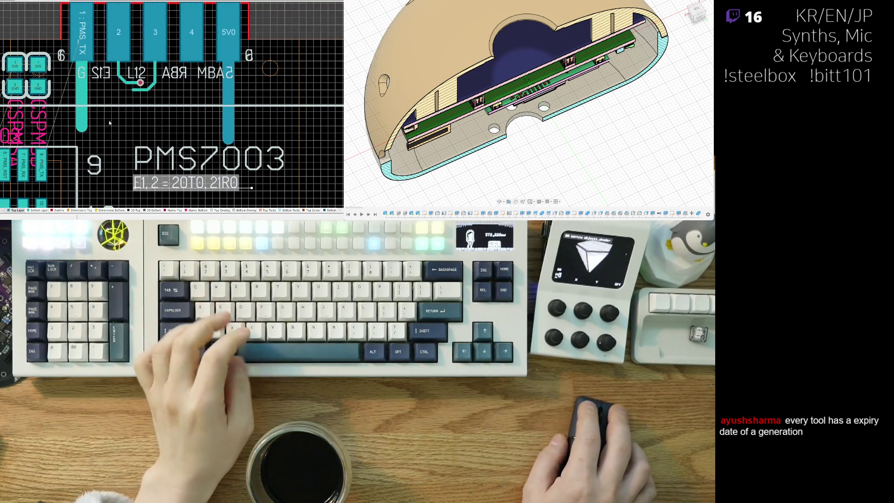
pyautogui.moveTo(181, 180); pyautogui.dragTo(170, 139, button='right')
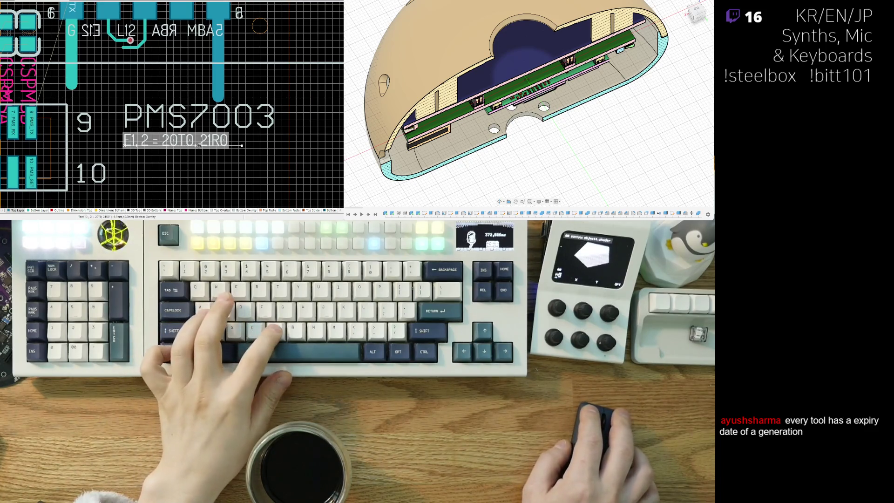
pyautogui.click(174, 164)
pyautogui.moveTo(87, 78); pyautogui.dragTo(95, 114, button='right')
pyautogui.click(86, 49)
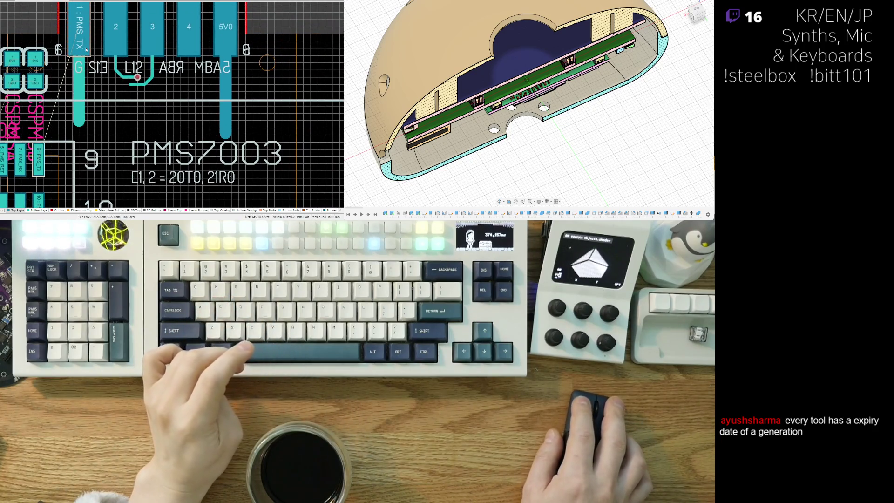
pyautogui.moveTo(100, 94); pyautogui.dragTo(99, 97, button='right')
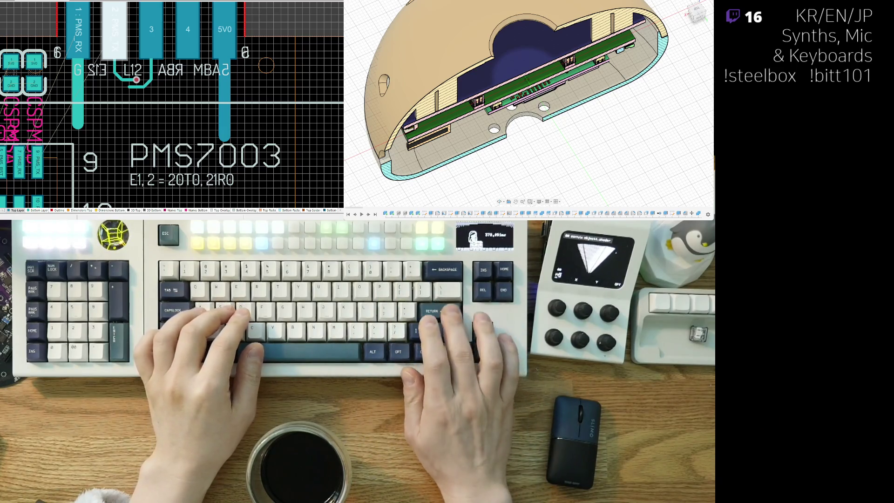
pyautogui.click(181, 95)
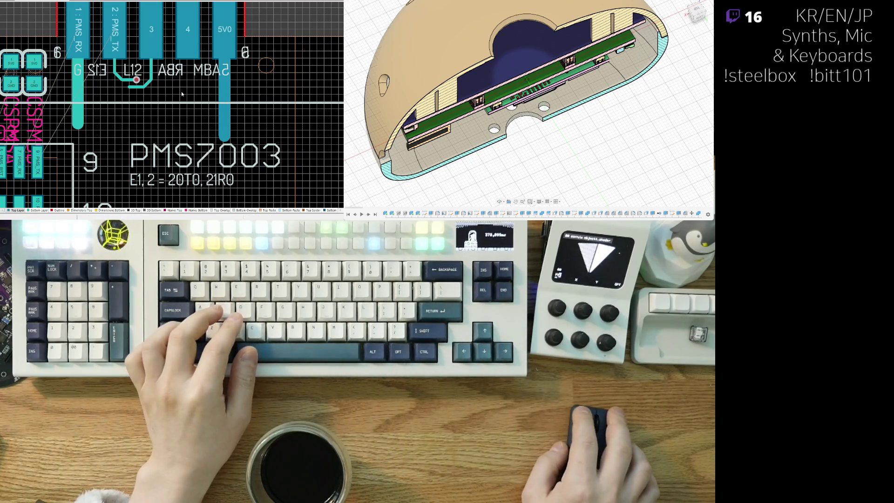
pyautogui.click(84, 85)
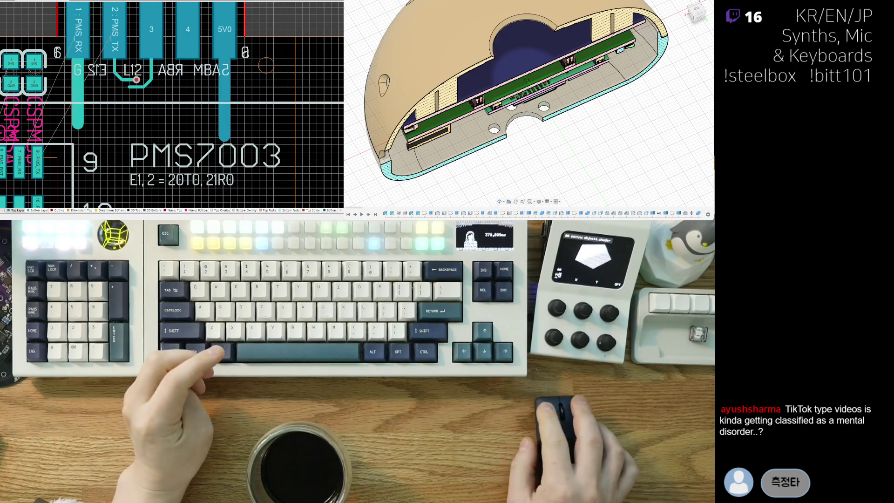
pyautogui.moveTo(73, 138)
pyautogui.mouseDown(button='right')
pyautogui.moveTo(100, 139)
pyautogui.moveTo(96, 120)
pyautogui.mouseUp(button='right')
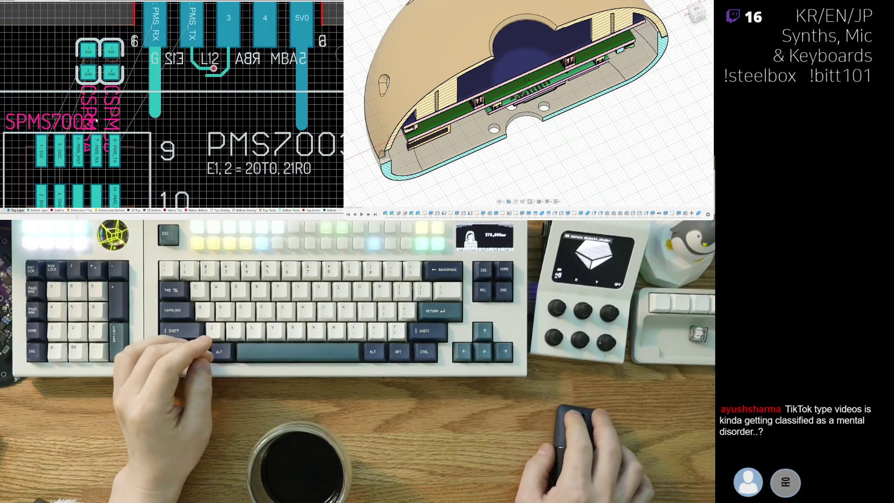
# - Rotate the CSPMSA and CSPMSB designators horizontal and stack CSPMSB under CSPMSA beside the pads
pyautogui.moveTo(75, 118)
pyautogui.mouseDown()
pyautogui.moveTo(33, 57)
pyautogui.moveTo(9, 67)
pyautogui.moveTo(95, 66)
pyautogui.mouseUp()
pyautogui.press('space')
pyautogui.press('space')
pyautogui.press('space')
pyautogui.press('space')
pyautogui.moveTo(206, 99); pyautogui.dragTo(99, 83)
pyautogui.keyDown('shift'); pyautogui.hscroll(2, 79, 84); pyautogui.keyUp('shift')
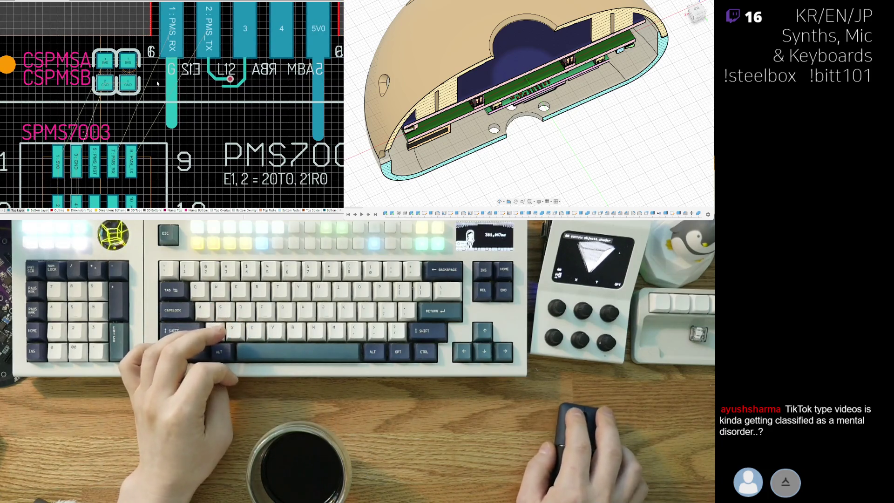
pyautogui.keyDown('shift'); pyautogui.hscroll(1, 103, 88); pyautogui.keyUp('shift')
pyautogui.keyDown('shift'); pyautogui.hscroll(-2, 103, 88); pyautogui.keyUp('shift')
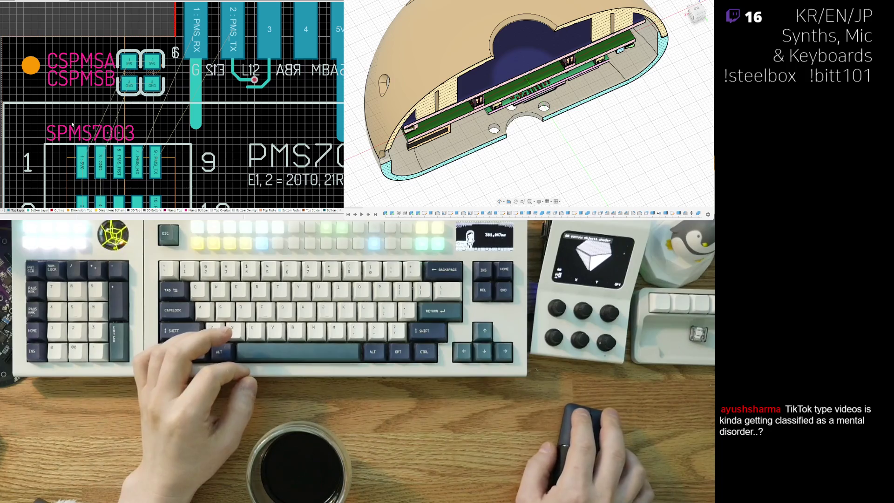
# - Move the SPMS7003 designator above its footprint
pyautogui.moveTo(79, 124); pyautogui.dragTo(49, 137)
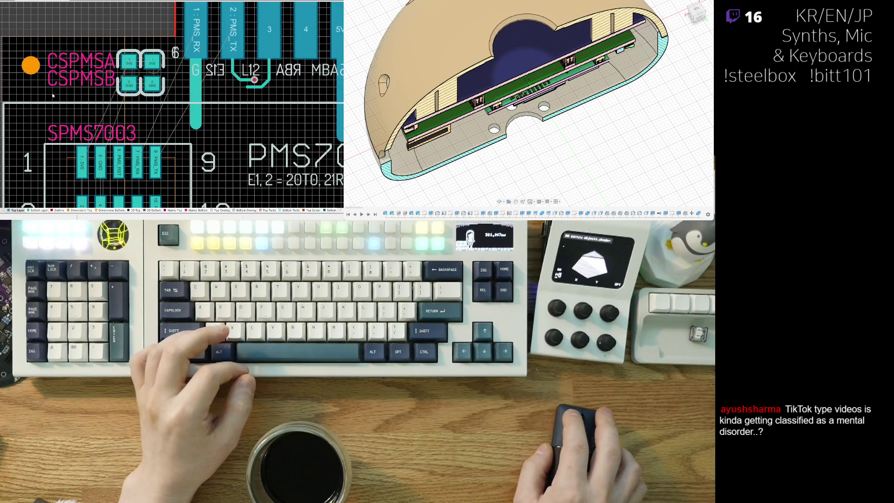
pyautogui.keyDown('shift'); pyautogui.hscroll(1, 46, 93); pyautogui.keyUp('shift')
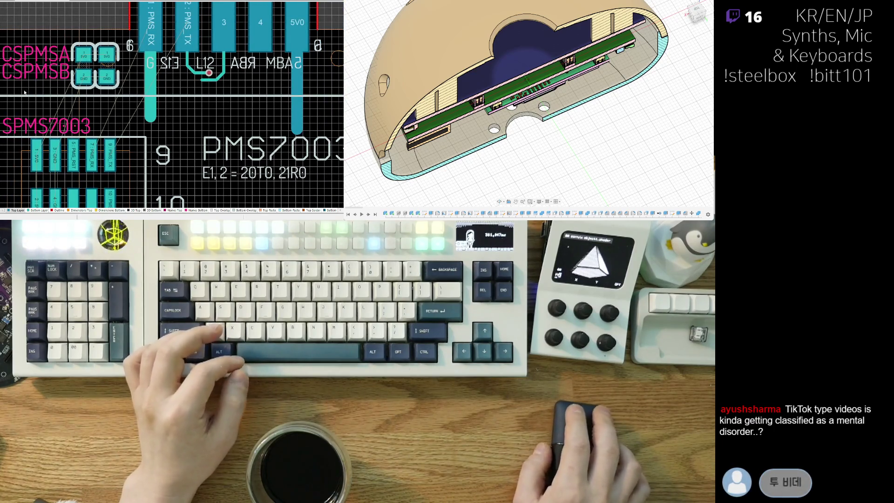
pyautogui.keyDown('shift'); pyautogui.hscroll(1, 93, 107); pyautogui.keyUp('shift')
pyautogui.keyDown('ctrl'); pyautogui.scroll(-1, 145, 127); pyautogui.keyUp('ctrl')
pyautogui.keyDown('ctrl'); pyautogui.scroll(1, 145, 126); pyautogui.keyUp('ctrl')
pyautogui.keyDown('ctrl'); pyautogui.scroll(-1, 175, 126); pyautogui.keyUp('ctrl')
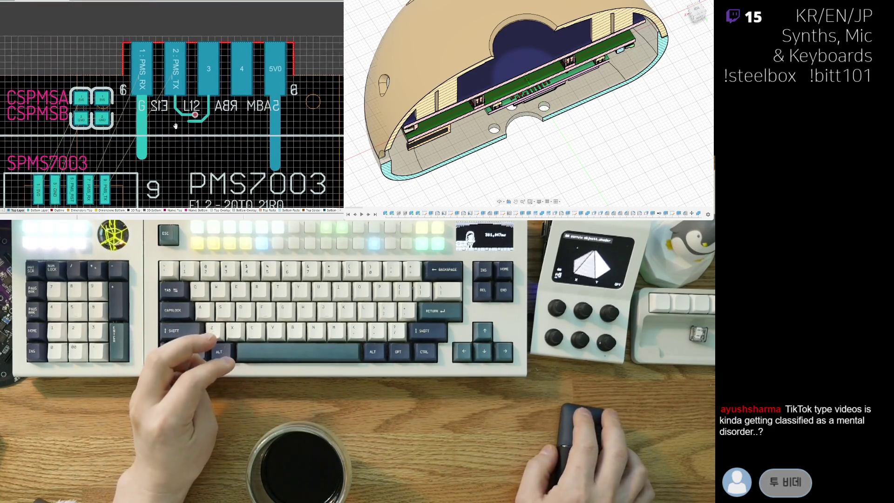
pyautogui.keyDown('shift'); pyautogui.hscroll(1, 176, 126); pyautogui.keyUp('shift')
pyautogui.scroll(-1, 124, 118)
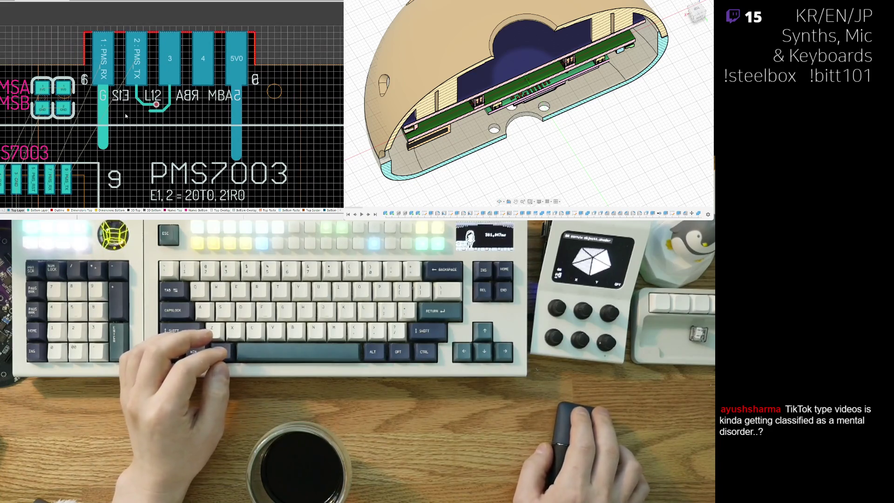
pyautogui.keyDown('shift'); pyautogui.hscroll(-1, 139, 100); pyautogui.keyUp('shift')
pyautogui.scroll(-1, 140, 100)
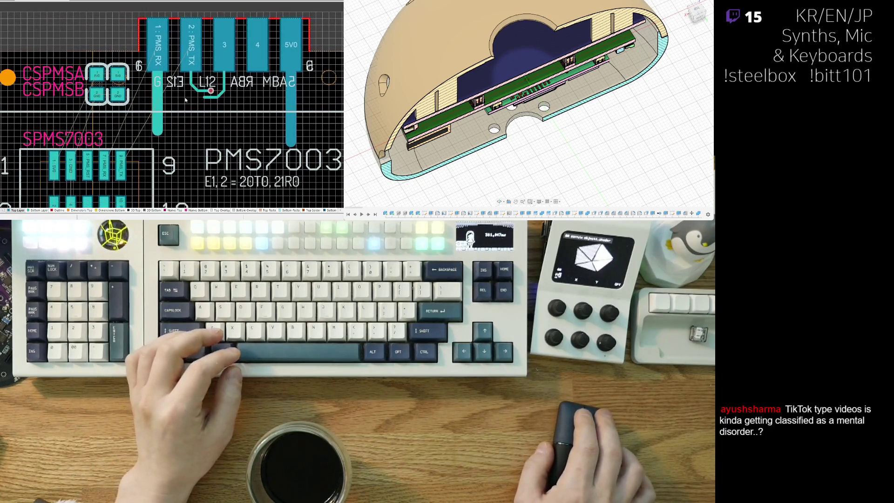
pyautogui.hotkey('ctrl', 'w')
# - Route a track from the PMS_RX pad to its PMS7003 sensor pin, discarding the first unfinished attempt
pyautogui.click(156, 86)
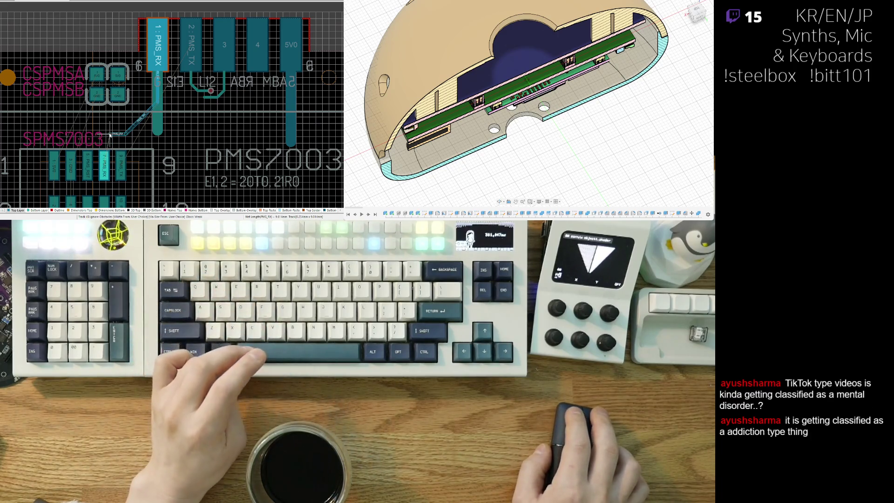
pyautogui.rightClick(146, 137)
pyautogui.keyDown('shift'); pyautogui.hscroll(2, 145, 137); pyautogui.keyUp('shift')
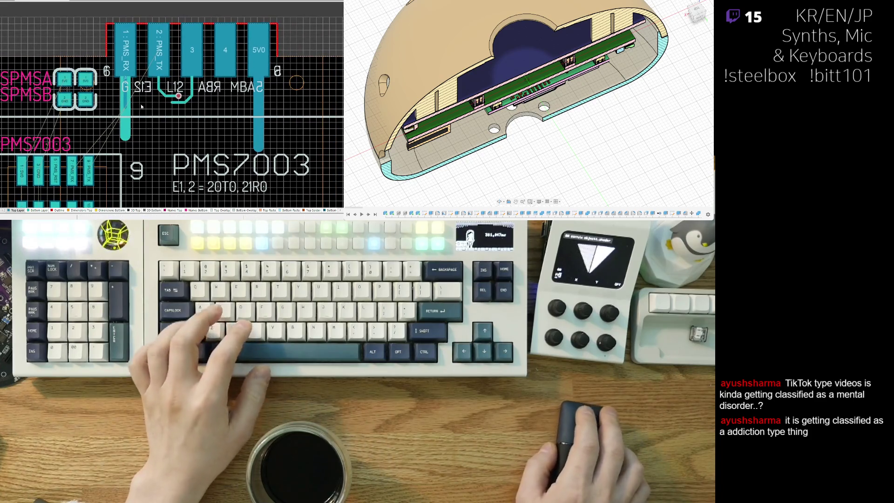
pyautogui.keyDown('shift'); pyautogui.hscroll(2, 144, 108); pyautogui.keyUp('shift')
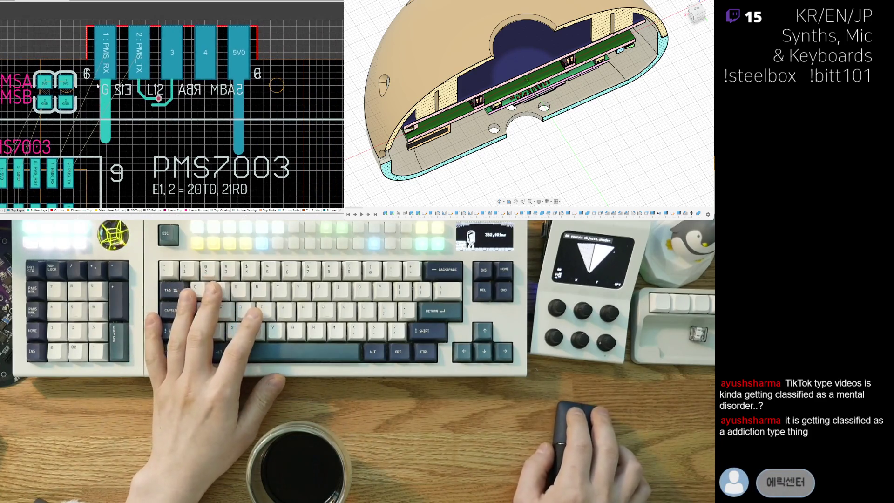
pyautogui.click(120, 89)
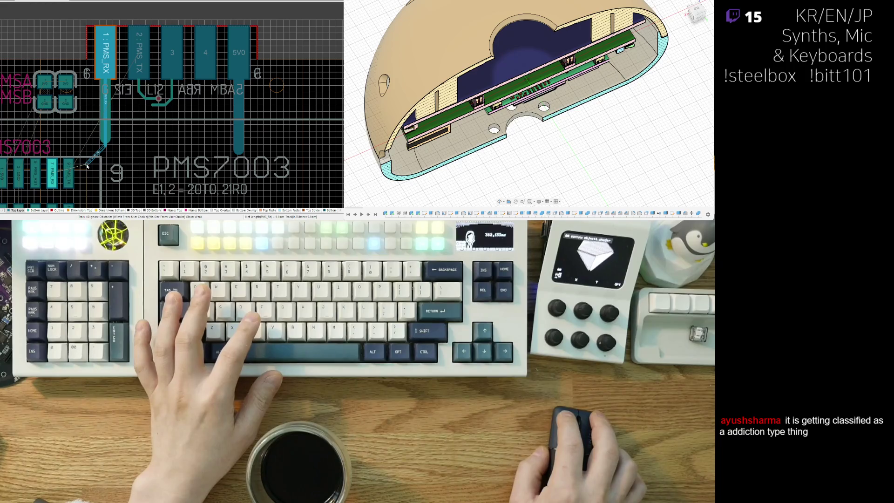
pyautogui.click(139, 61)
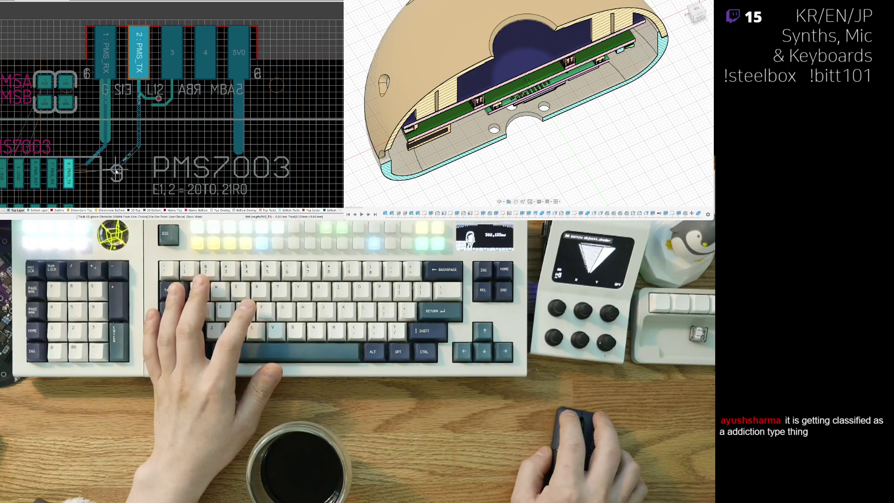
# - Route the PMS_TX track with a corrected bend down to its PMS7003 sensor pin
pyautogui.click(117, 170)
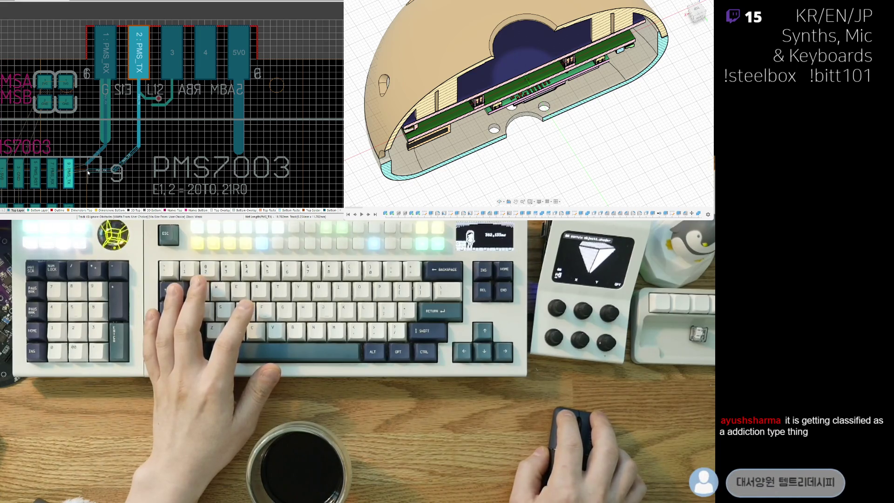
pyautogui.click(86, 172)
pyautogui.keyDown('ctrl'); pyautogui.scroll(-3, 162, 134); pyautogui.keyUp('ctrl')
pyautogui.scroll(-5, 161, 134)
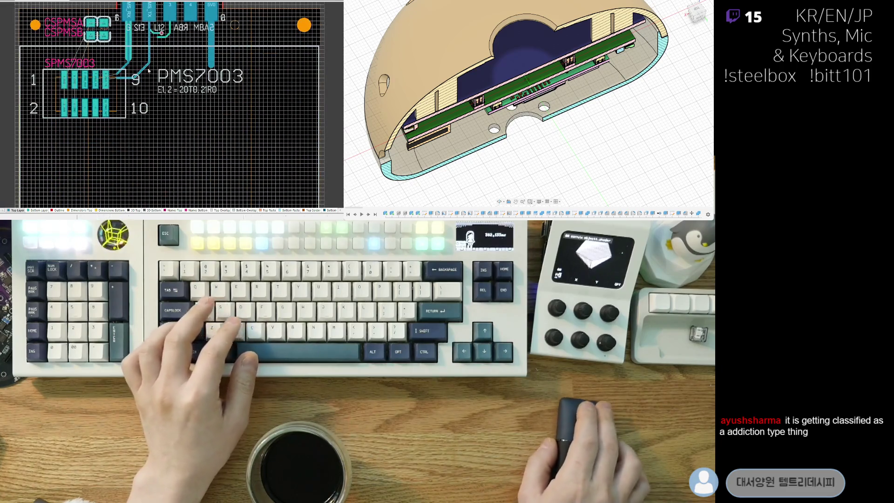
pyautogui.scroll(2, 138, 144)
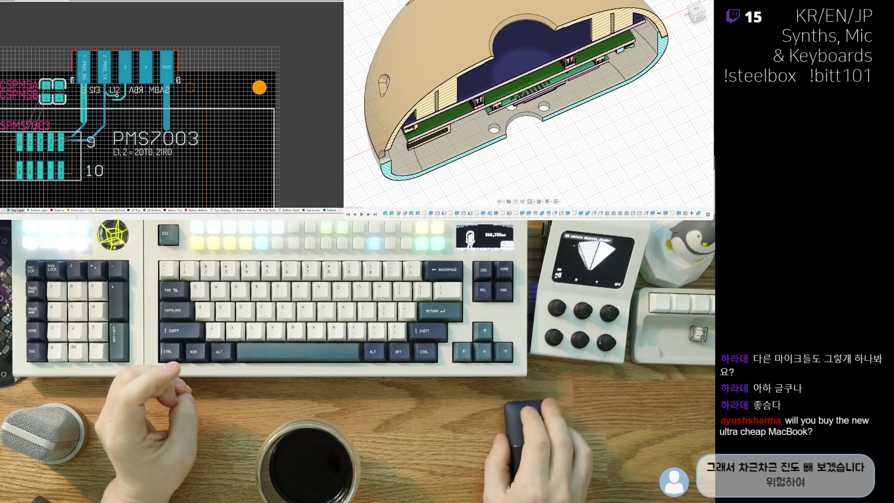
# - Check the PMS_RX track, then zoom over the PMS7003 footprint with the DEBNE footprint attached for placement
pyautogui.click(85, 91)
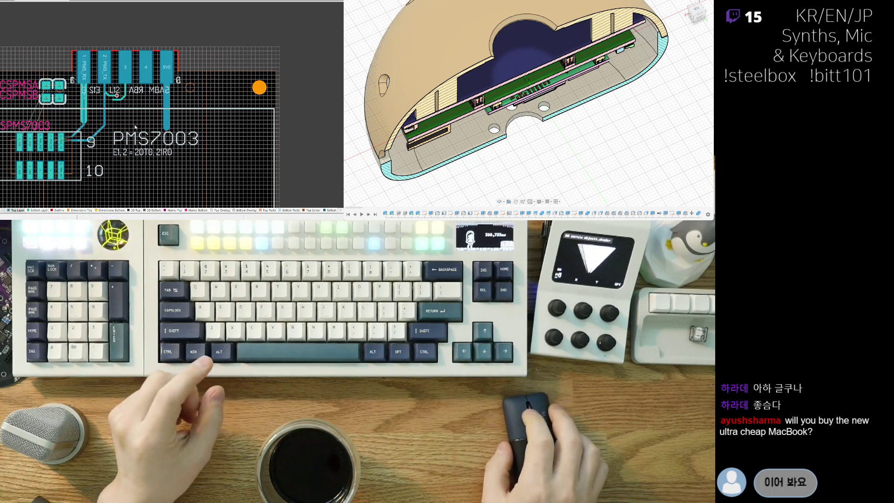
pyautogui.scroll(-1, 16, 106)
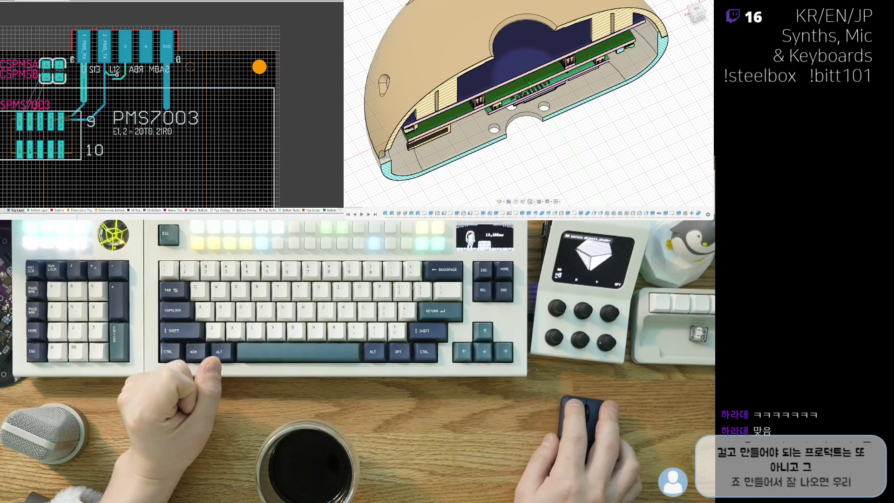
pyautogui.keyDown('ctrl'); pyautogui.scroll(3, 158, 142); pyautogui.keyUp('ctrl')
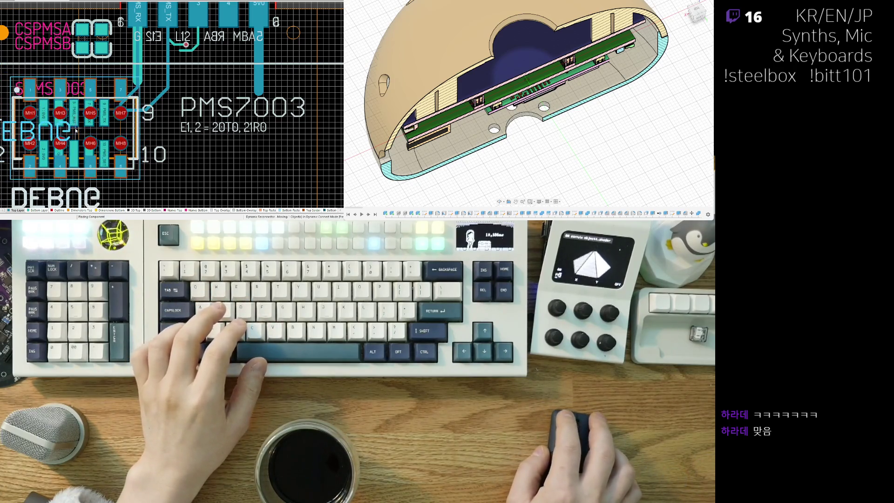
# - Cancel the pending move and relocate the DEBNE connector footprint to the left of the PMS7003 sensor
pyautogui.keyDown('ctrl'); pyautogui.scroll(-2, 97, 149); pyautogui.keyUp('ctrl')
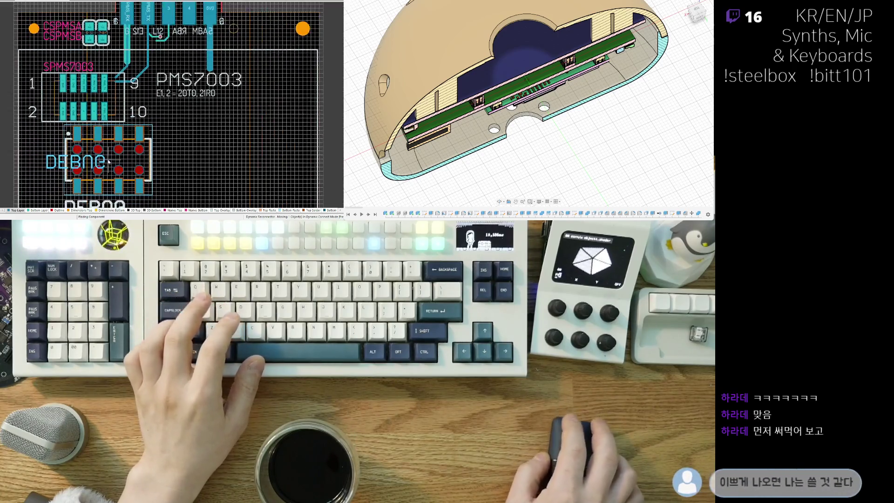
pyautogui.keyDown('ctrl'); pyautogui.scroll(-1, 109, 161); pyautogui.keyUp('ctrl')
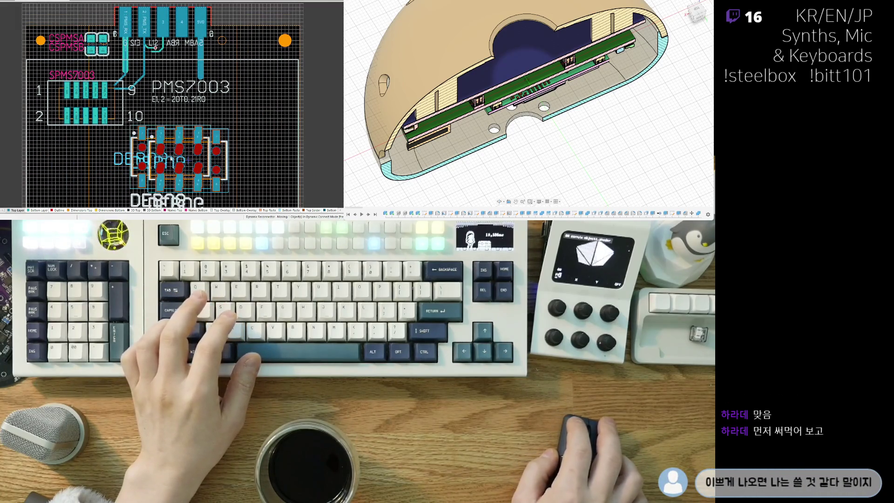
pyautogui.press('Escape')
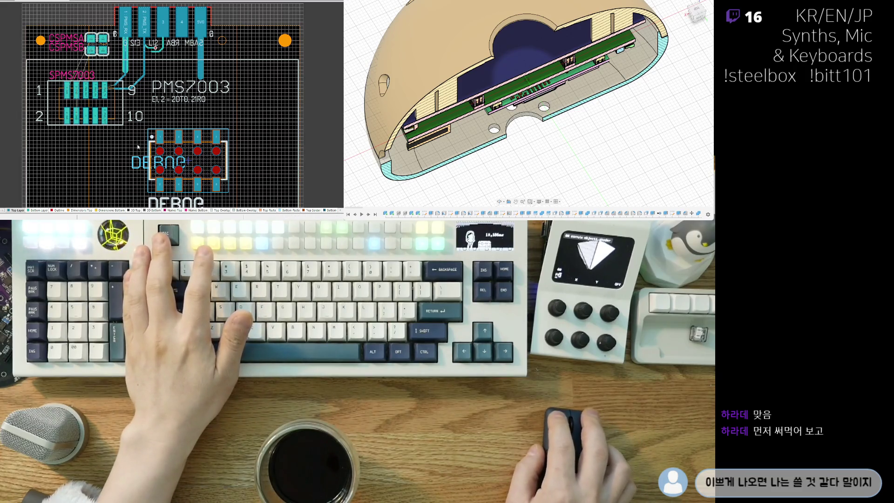
pyautogui.moveTo(139, 139); pyautogui.dragTo(111, 99, button='right')
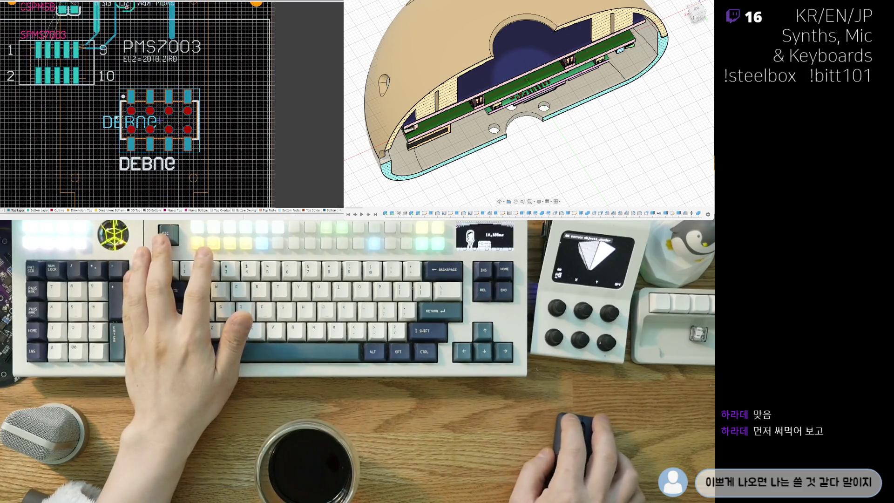
pyautogui.click(182, 120)
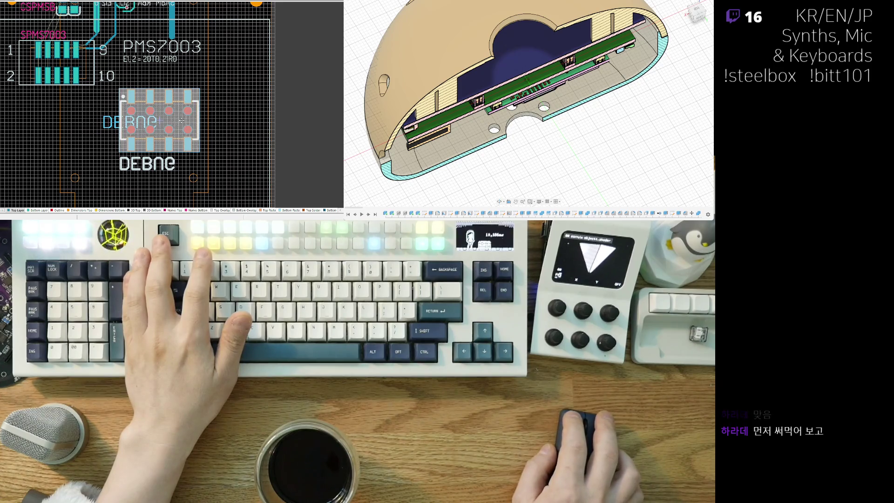
pyautogui.moveTo(176, 122)
pyautogui.mouseDown()
pyautogui.moveTo(301, 92)
pyautogui.moveTo(21, 149)
pyautogui.moveTo(60, 59)
pyautogui.mouseUp()
pyautogui.moveTo(94, 124); pyautogui.dragTo(107, 149, button='right')
pyautogui.keyDown('ctrl'); pyautogui.scroll(3, 130, 101); pyautogui.keyUp('ctrl')
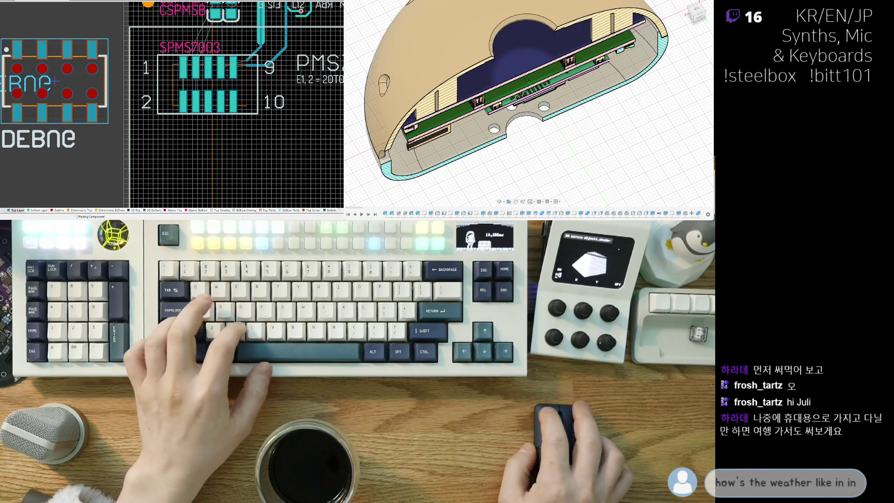
# - Flip the footprint to the bottom side, set it below PMS7003, and drag in the pin-header footprint
pyautogui.press('f')
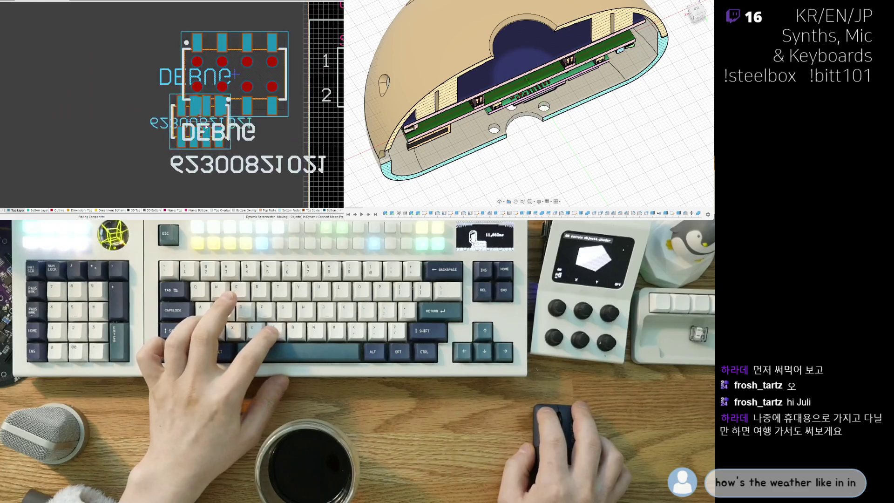
pyautogui.moveTo(257, 117)
pyautogui.mouseDown()
pyautogui.moveTo(238, 122)
pyautogui.moveTo(227, 148)
pyautogui.moveTo(239, 149)
pyautogui.mouseUp()
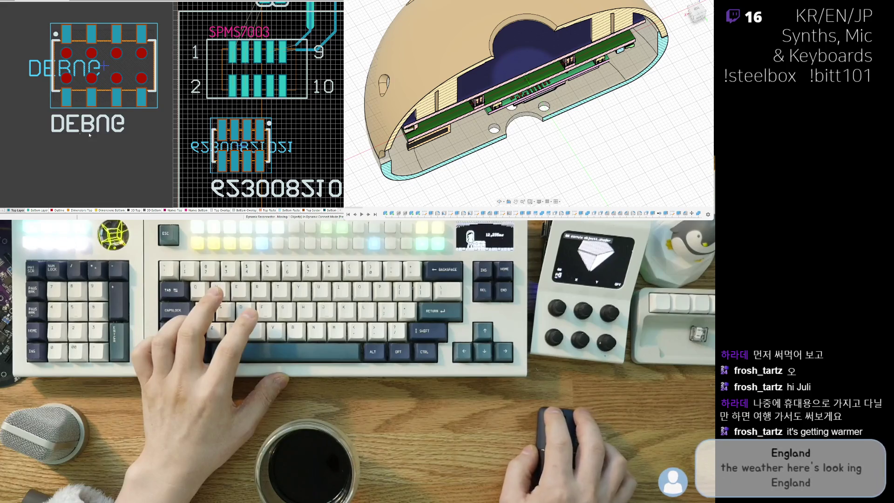
pyautogui.hscroll(3, 46, 116)
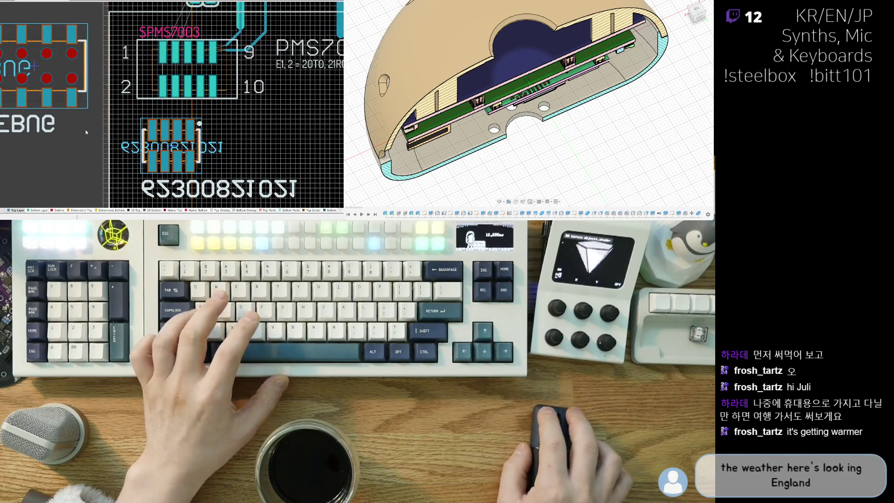
pyautogui.hscroll(1, 85, 131)
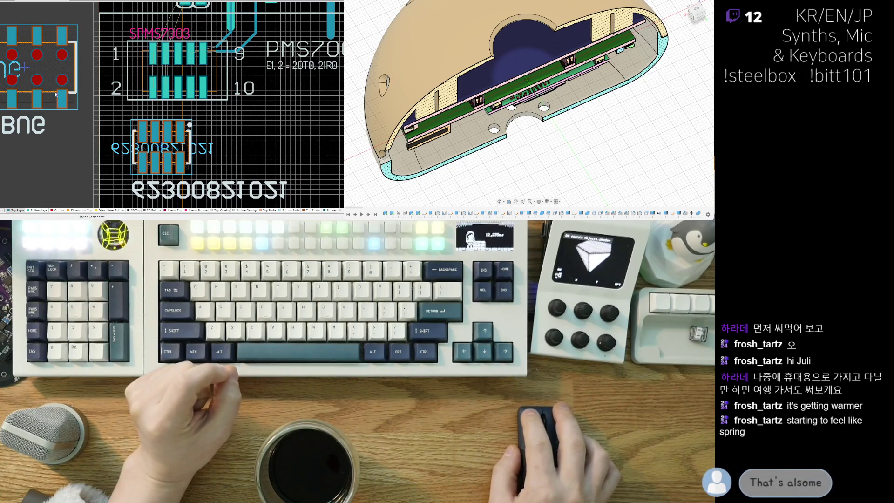
pyautogui.moveTo(1, 109)
pyautogui.mouseDown()
pyautogui.moveTo(61, 119)
pyautogui.moveTo(139, 114)
pyautogui.moveTo(57, 163)
pyautogui.mouseUp()
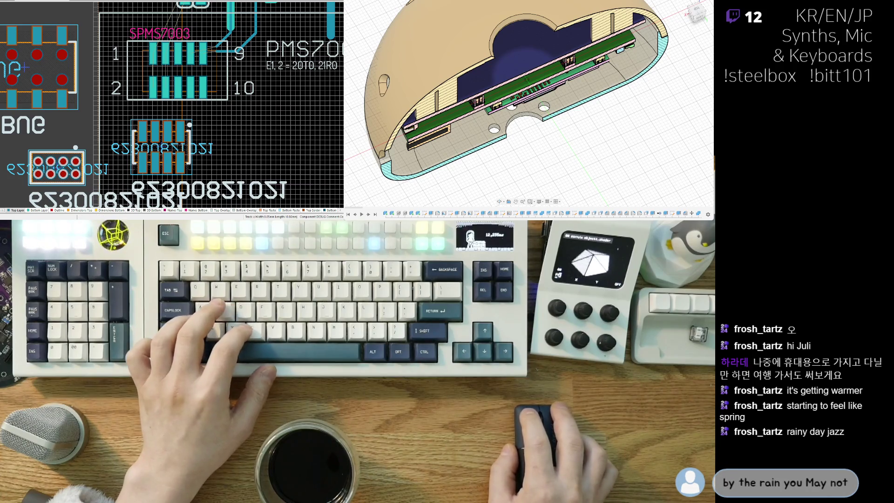
# - Reposition the red-padded footprint copy lower on the board
pyautogui.moveTo(18, 111)
pyautogui.mouseDown()
pyautogui.moveTo(42, 116)
pyautogui.moveTo(178, 79)
pyautogui.moveTo(116, 154)
pyautogui.moveTo(85, 172)
pyautogui.moveTo(33, 157)
pyautogui.mouseUp()
pyautogui.scroll(-3, 117, 154)
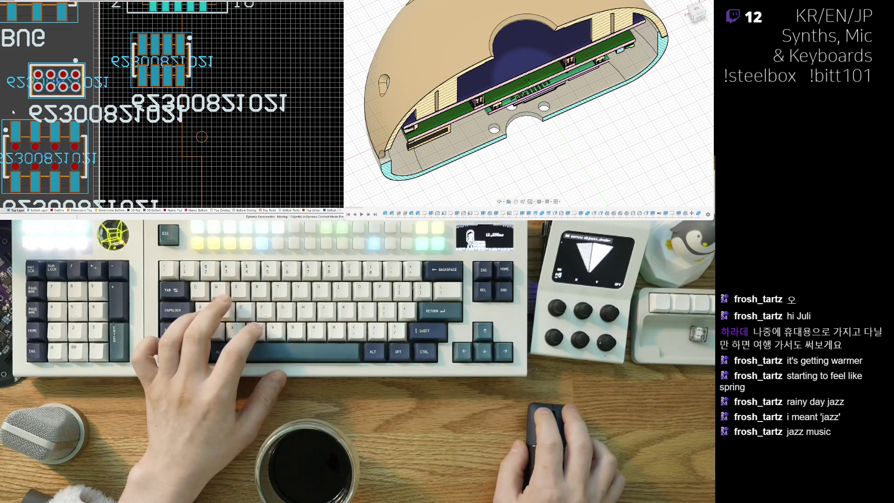
pyautogui.keyDown('ctrl'); pyautogui.scroll(-2, 93, 86); pyautogui.keyUp('ctrl')
pyautogui.scroll(1, 73, 77)
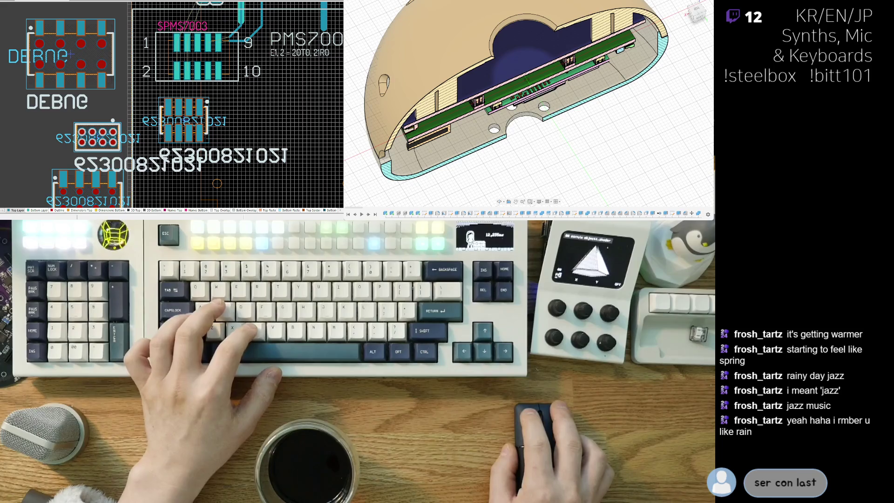
# - Discard an extra pasted copy and turn the eight-pad footprint upright 90° at the left edge
pyautogui.hotkey('ctrl', 'v')
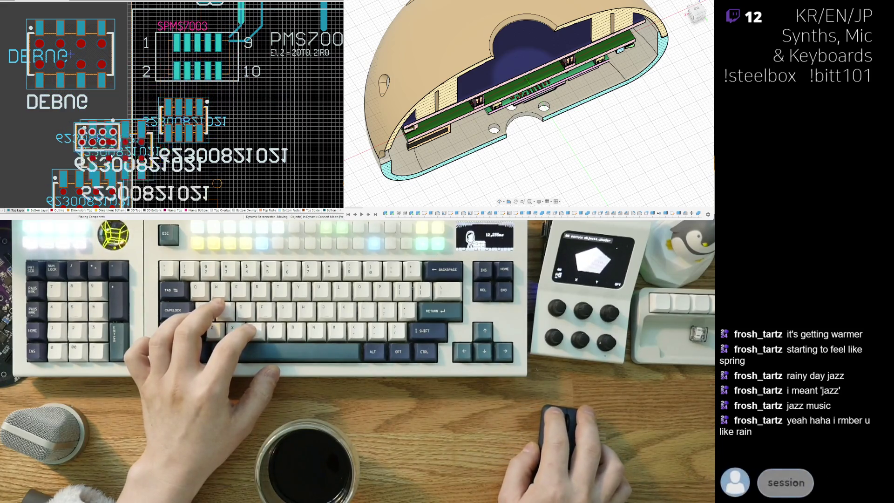
pyautogui.scroll(-2, 55, 152)
pyautogui.rightClick(38, 88)
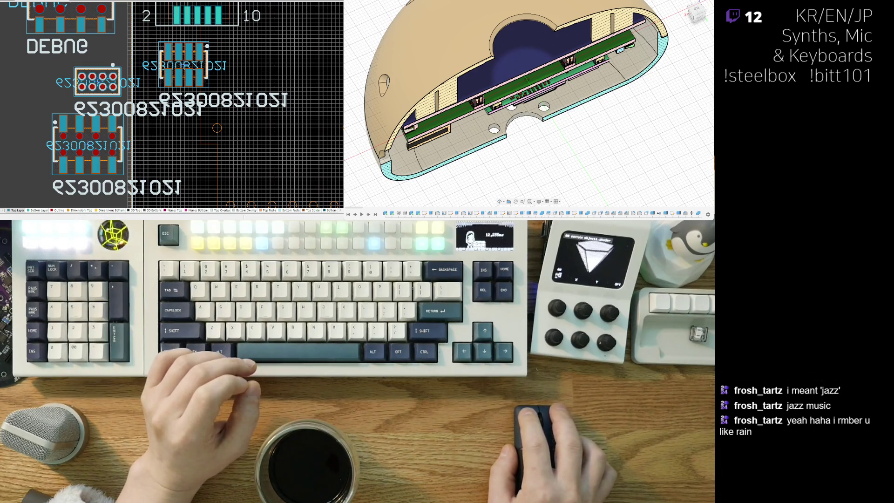
pyautogui.moveTo(101, 80)
pyautogui.mouseDown()
pyautogui.moveTo(84, 75)
pyautogui.moveTo(170, 31)
pyautogui.moveTo(200, 38)
pyautogui.moveTo(191, 77)
pyautogui.moveTo(35, 170)
pyautogui.moveTo(33, 125)
pyautogui.moveTo(45, 109)
pyautogui.mouseUp()
pyautogui.press('space')
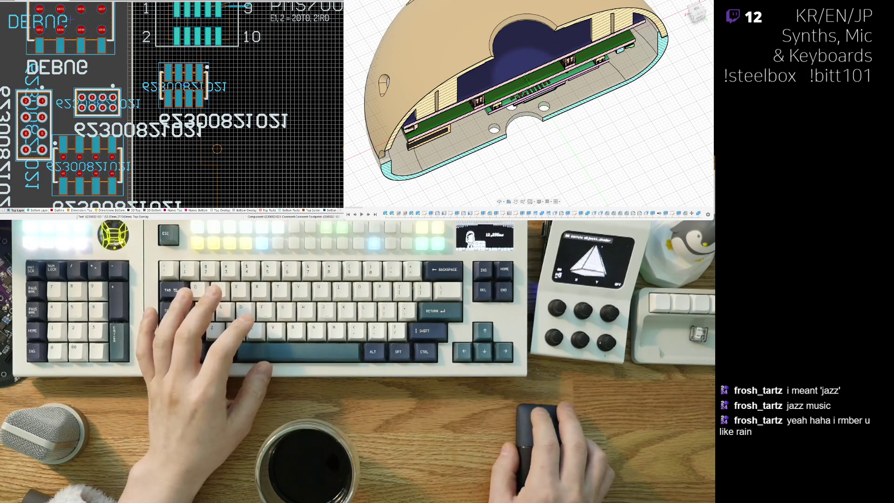
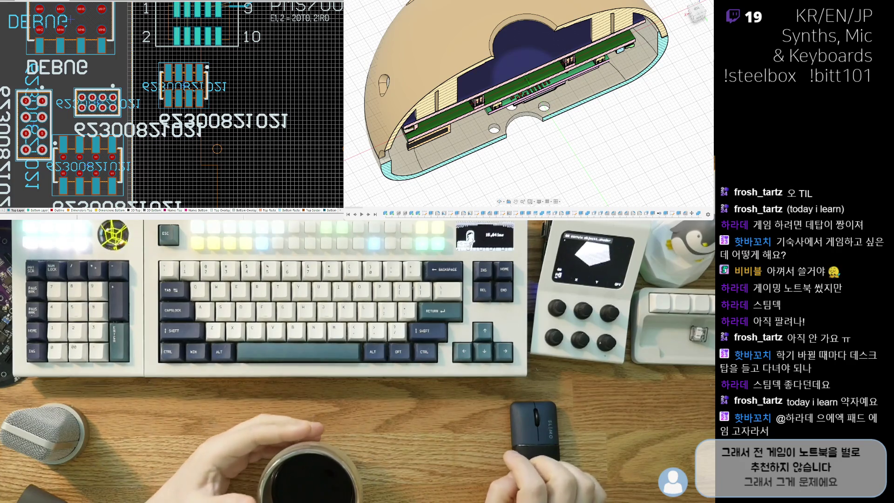
# - Pick up a bottom-side connector footprint, then pan the view toward the PMS7003 footprint
pyautogui.hotkey('shift', 's')
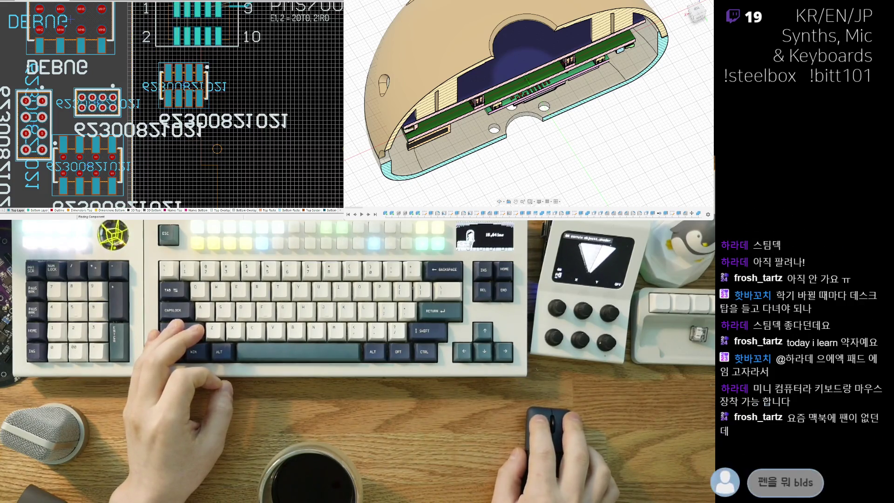
pyautogui.moveTo(33, 124)
pyautogui.mouseDown()
pyautogui.moveTo(72, 108)
pyautogui.moveTo(182, 91)
pyautogui.moveTo(228, 93)
pyautogui.moveTo(295, 122)
pyautogui.moveTo(287, 131)
pyautogui.mouseUp()
pyautogui.moveTo(137, 103); pyautogui.dragTo(94, 33, button='right')
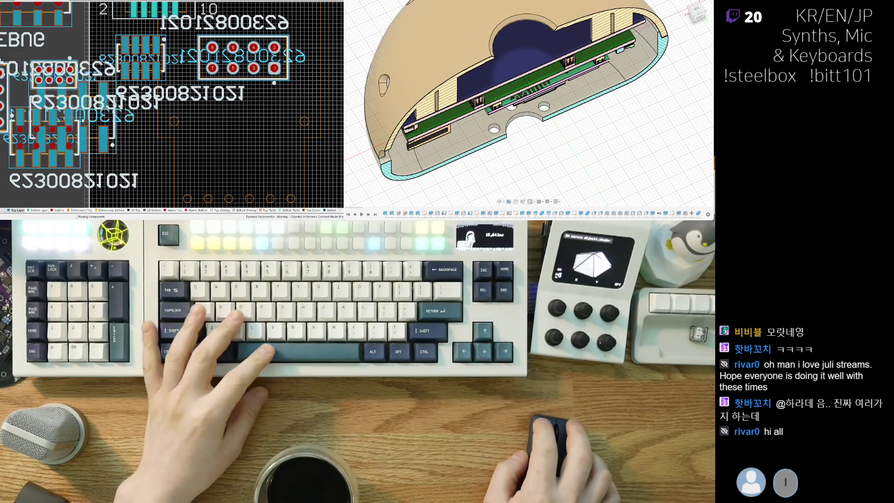
# - Duplicate the 6230082 connector footprint and bring the copy beside the PMS7003 footprint
pyautogui.hotkey('ctrl', 'd')
pyautogui.scroll(1, 159, 55)
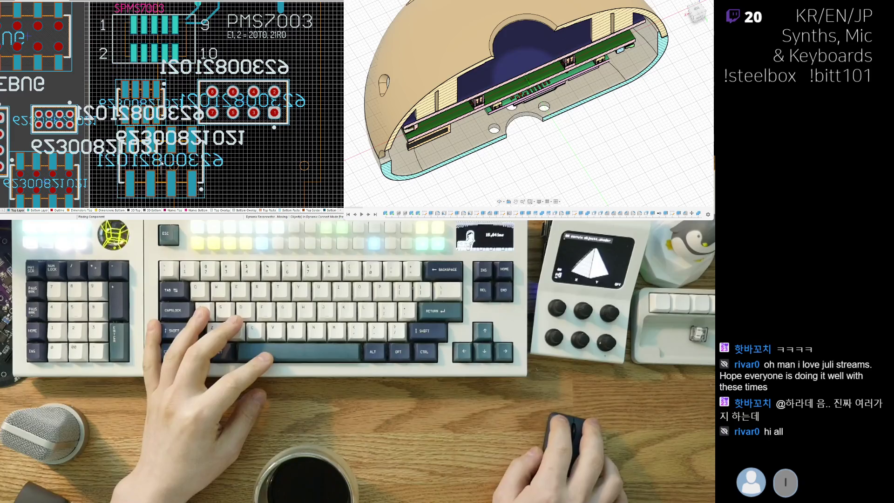
pyautogui.scroll(-3, 240, 148)
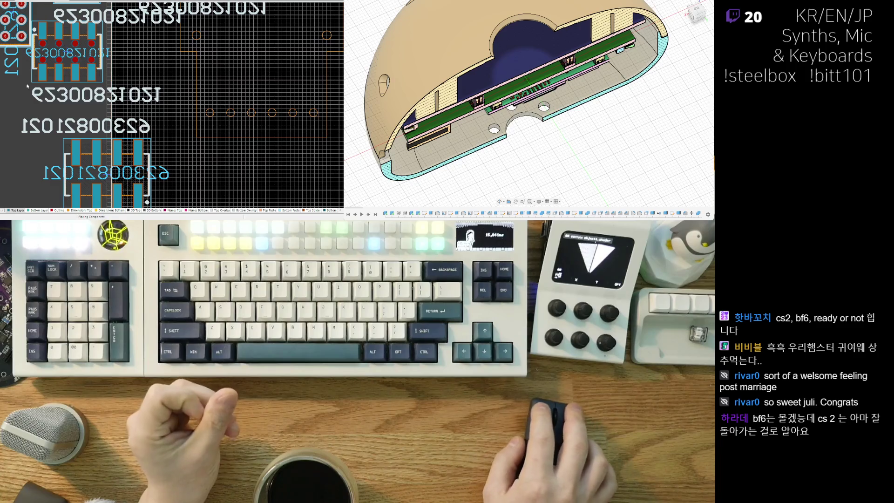
# - Move the 6230082 connector just below the PMS7003 footprint, abandoning a second footprint move
pyautogui.scroll(5, 166, 79)
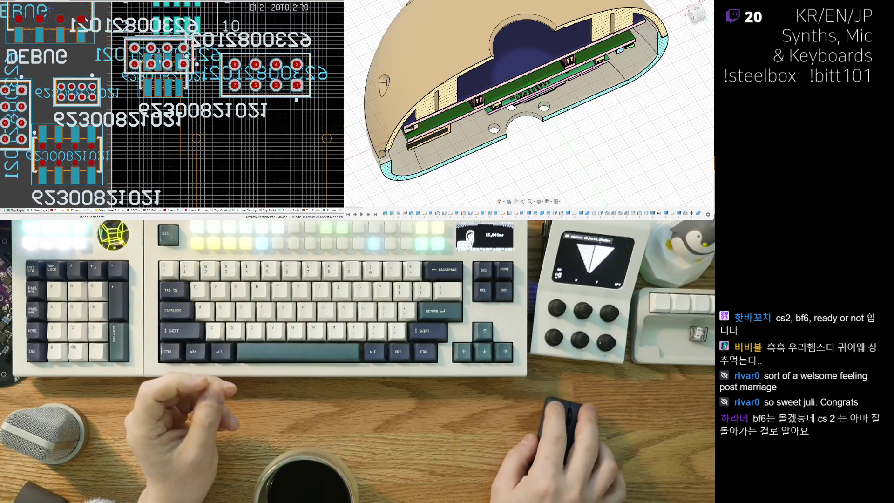
pyautogui.moveTo(166, 78); pyautogui.dragTo(279, 155)
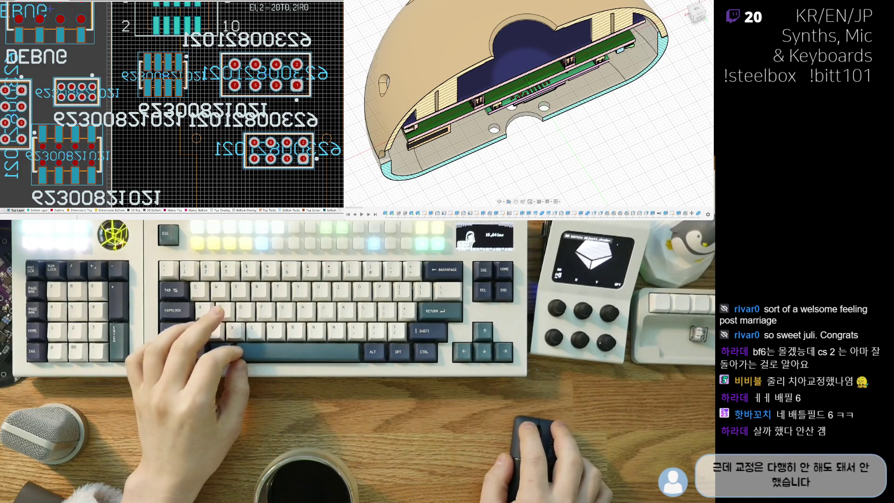
pyautogui.moveTo(46, 93)
pyautogui.mouseDown()
pyautogui.moveTo(148, 63)
pyautogui.moveTo(156, 33)
pyautogui.moveTo(173, 154)
pyautogui.mouseUp()
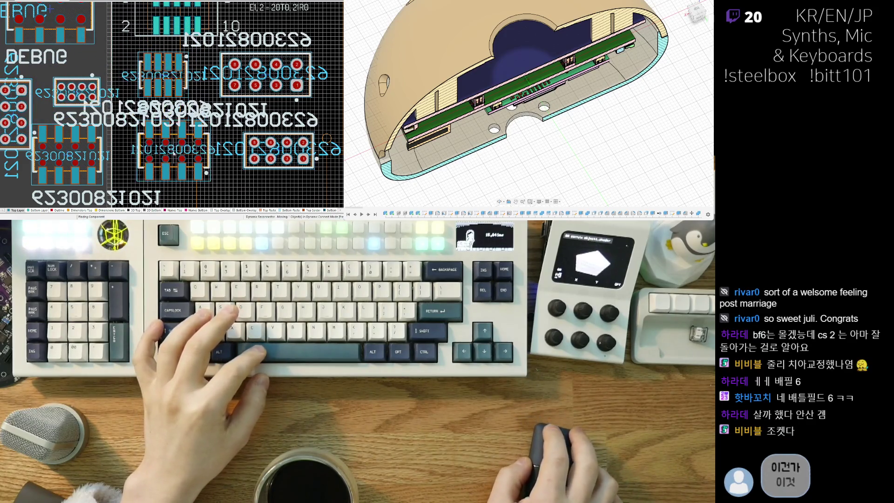
pyautogui.press('Escape')
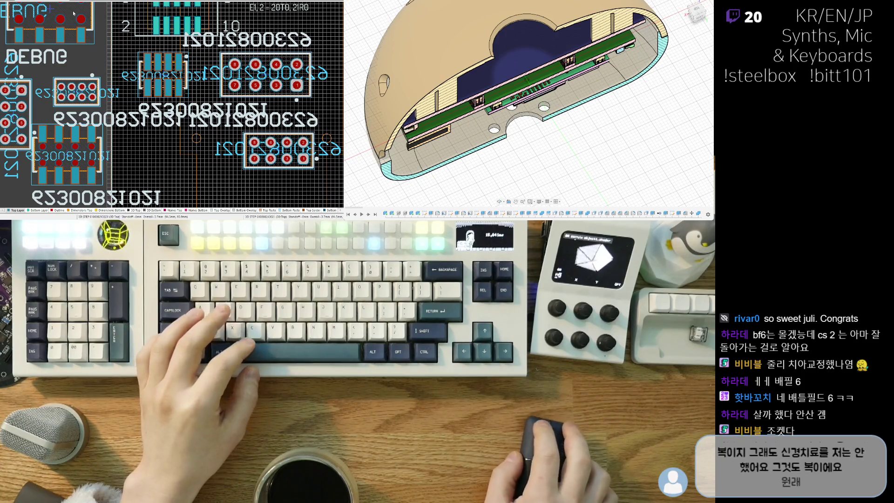
pyautogui.scroll(2, 92, 96)
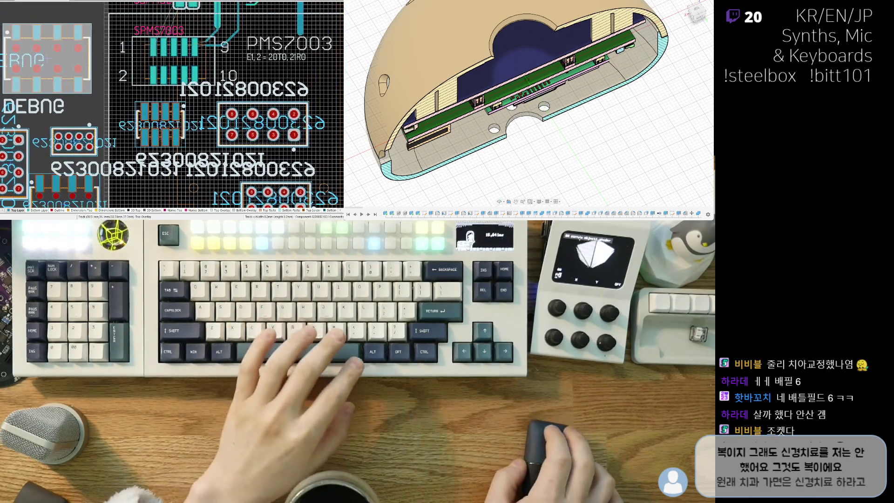
# - Delete the five spare connector footprints around PMS7003, including the 8-pin one
pyautogui.press('Delete')
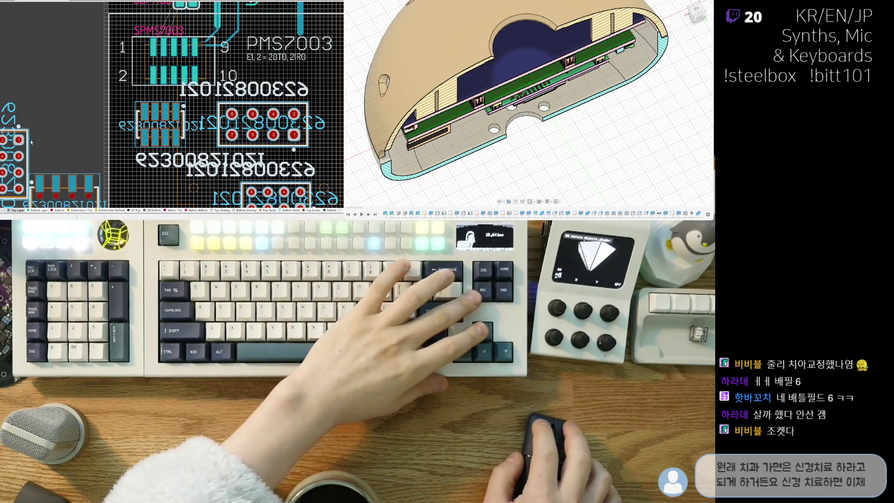
pyautogui.press('Delete')
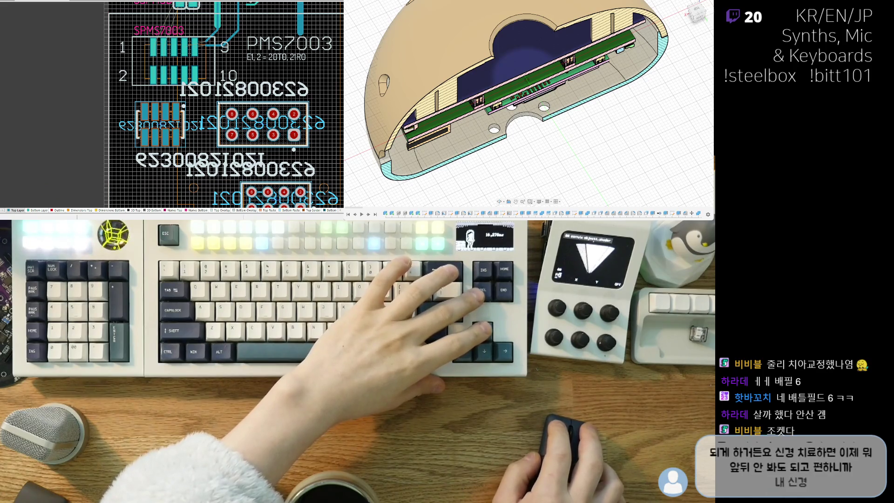
pyautogui.click(243, 108)
pyautogui.press('Delete')
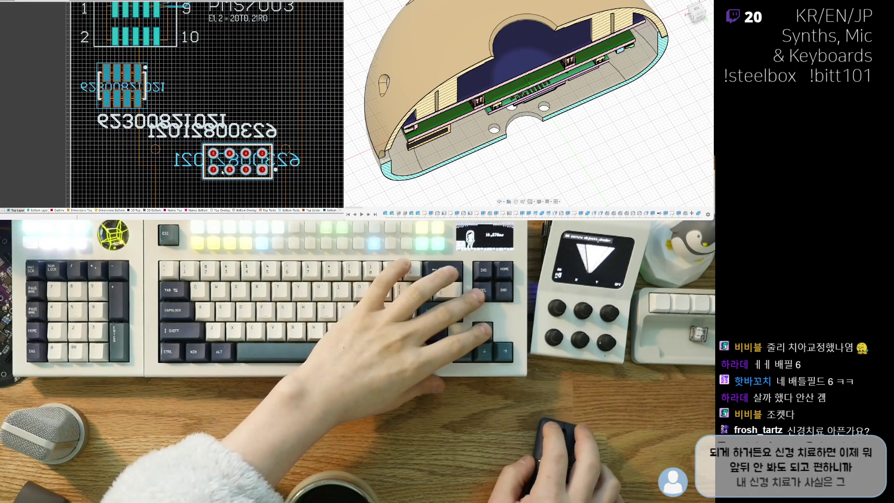
pyautogui.press('Delete')
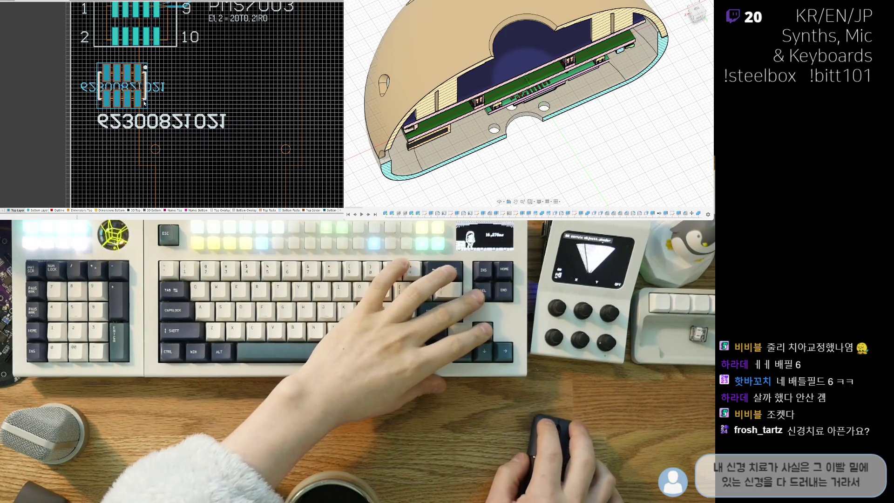
pyautogui.press('Delete')
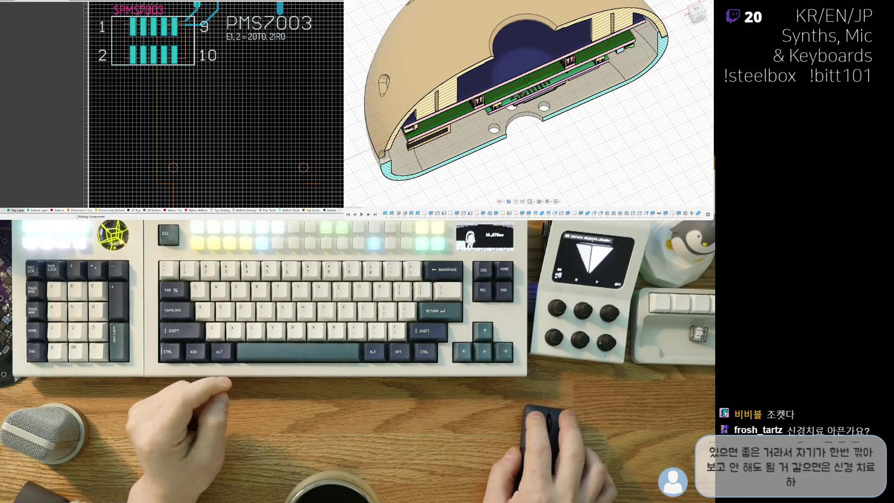
# - Move the mirrored connector footprint out of the way to the left board edge
pyautogui.press('f')
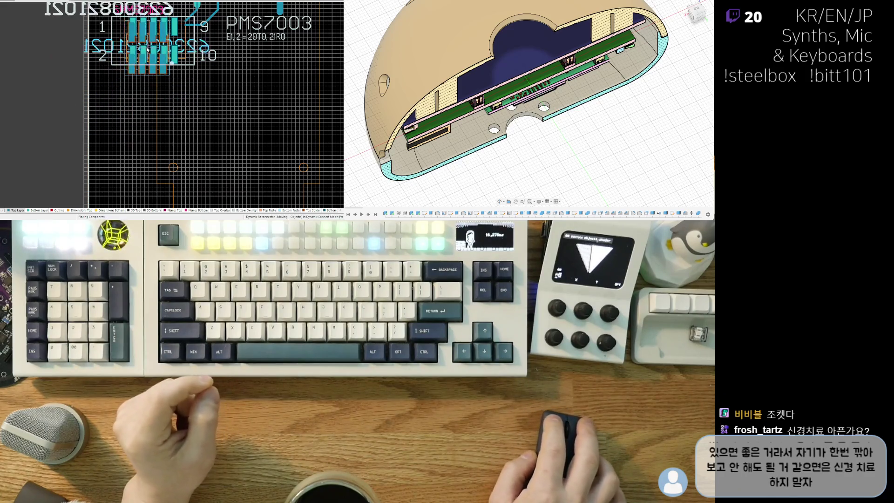
pyautogui.press('Escape')
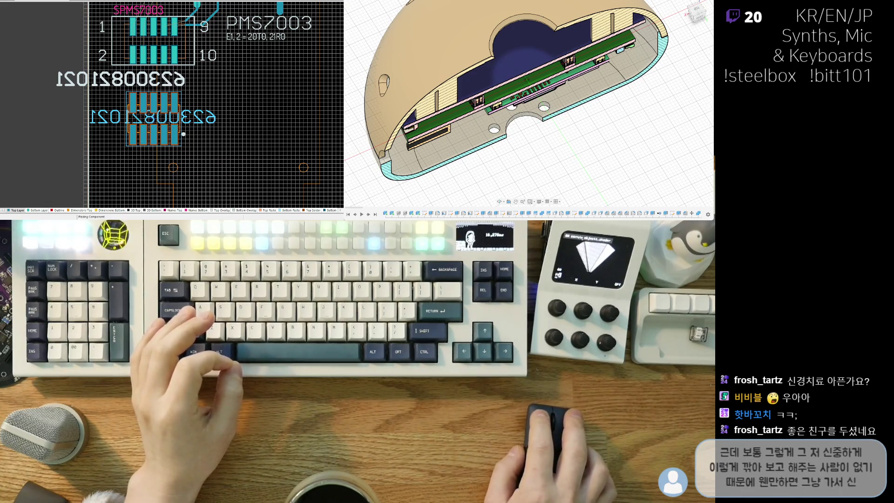
pyautogui.moveTo(154, 120)
pyautogui.mouseDown()
pyautogui.moveTo(154, 41)
pyautogui.moveTo(125, 84)
pyautogui.moveTo(70, 135)
pyautogui.moveTo(44, 126)
pyautogui.moveTo(37, 139)
pyautogui.mouseUp()
pyautogui.press('space')
pyautogui.press('Escape')
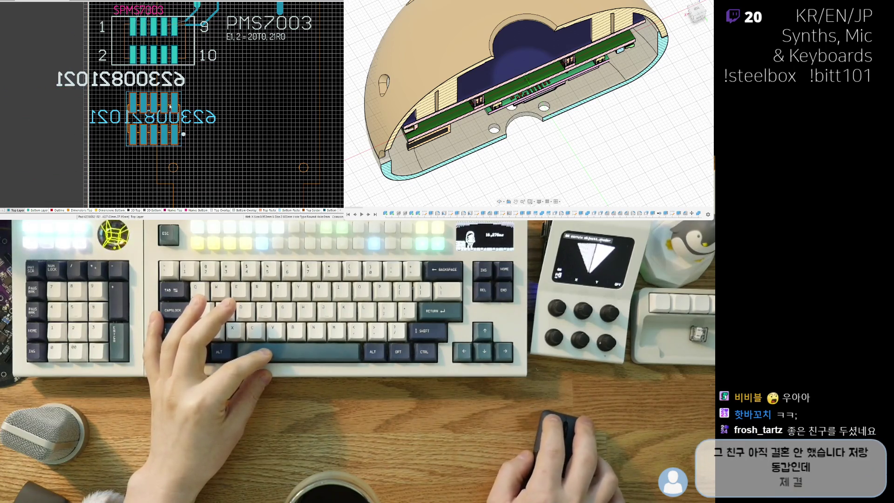
pyautogui.moveTo(139, 95); pyautogui.dragTo(31, 97)
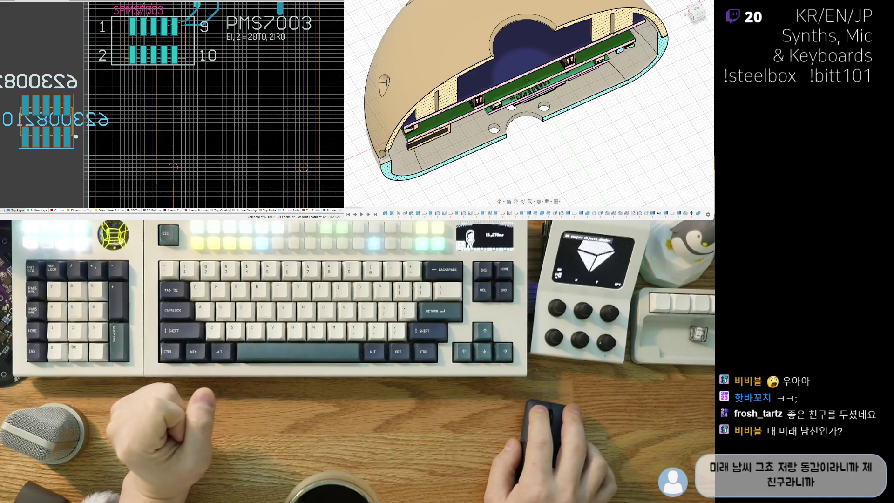
# - Drag the red-pad 10-pin connector onto the PMS7003 footprint, flip it to the bottom layer, and place it
pyautogui.click(17, 71)
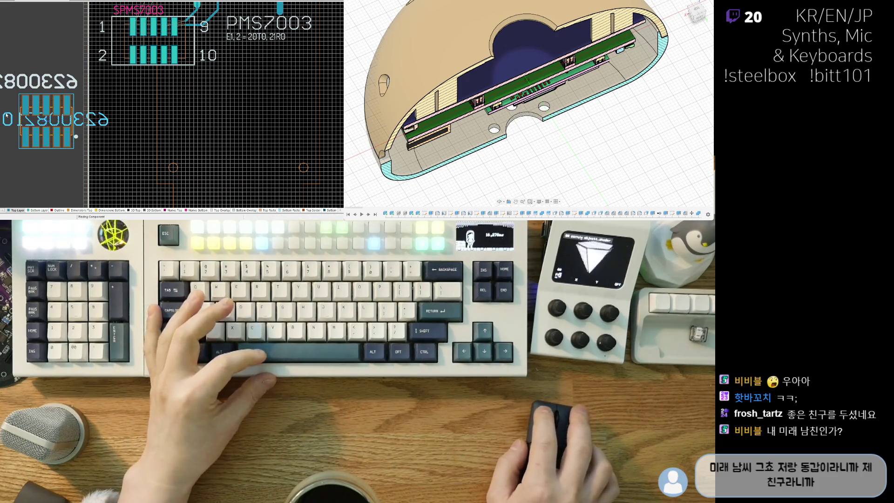
pyautogui.press('Escape')
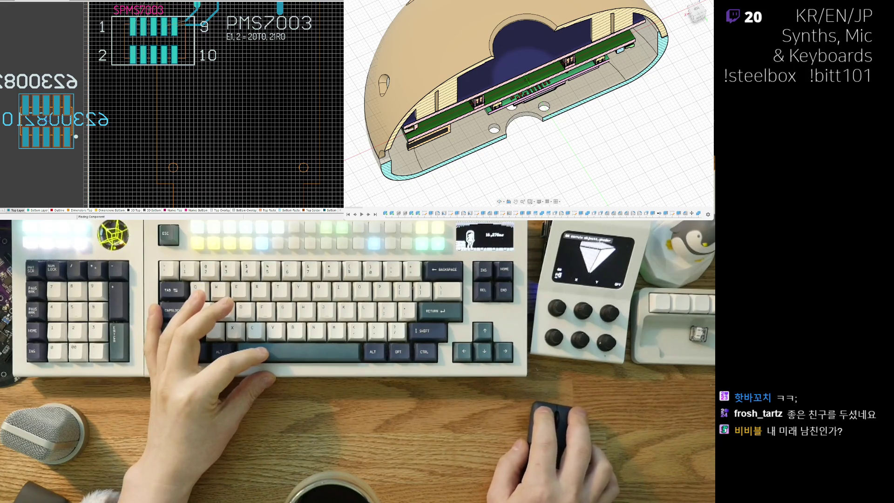
pyautogui.moveTo(15, 106)
pyautogui.mouseDown()
pyautogui.moveTo(153, 41)
pyautogui.moveTo(163, 126)
pyautogui.moveTo(180, 108)
pyautogui.moveTo(160, 107)
pyautogui.moveTo(150, 122)
pyautogui.mouseUp()
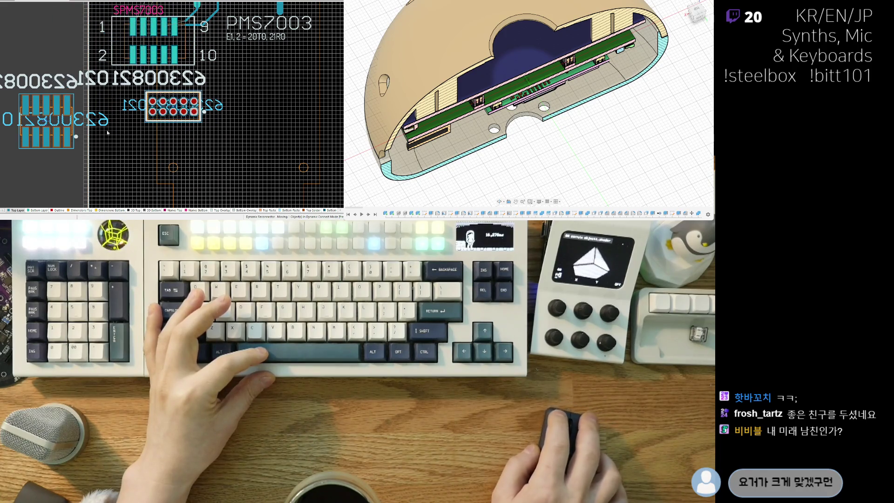
pyautogui.keyDown('ctrl'); pyautogui.scroll(2, 107, 133); pyautogui.keyUp('ctrl')
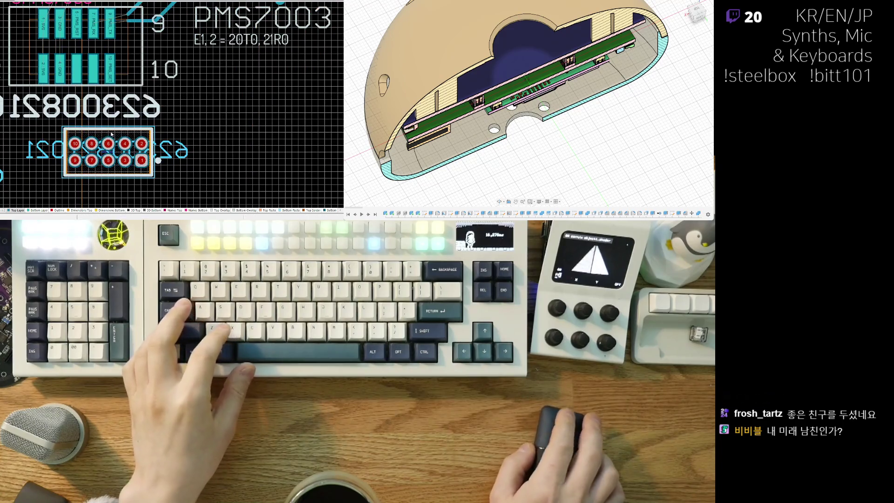
pyautogui.press('l')
pyautogui.keyDown('ctrl'); pyautogui.scroll(-2, 103, 82); pyautogui.keyUp('ctrl')
pyautogui.click(126, 147)
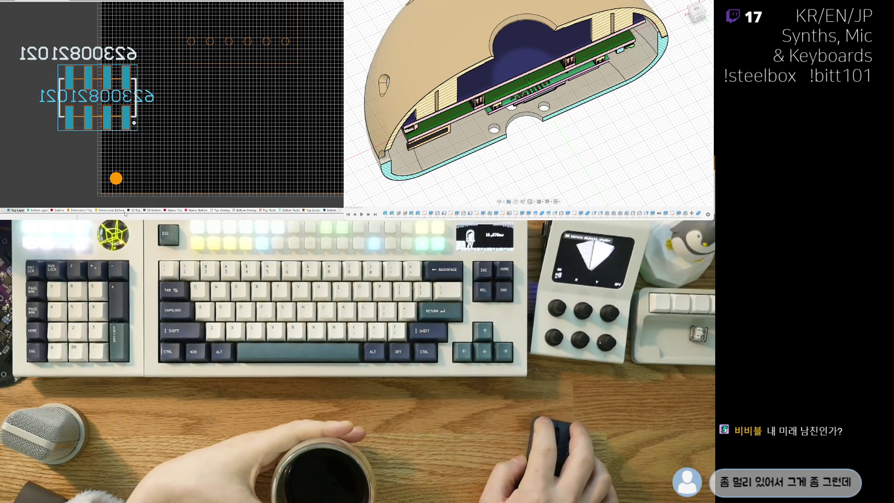
# - Zoom out and drag the loose lower-left connector footprint up beside the other footprints
pyautogui.scroll(-5, 120, 70)
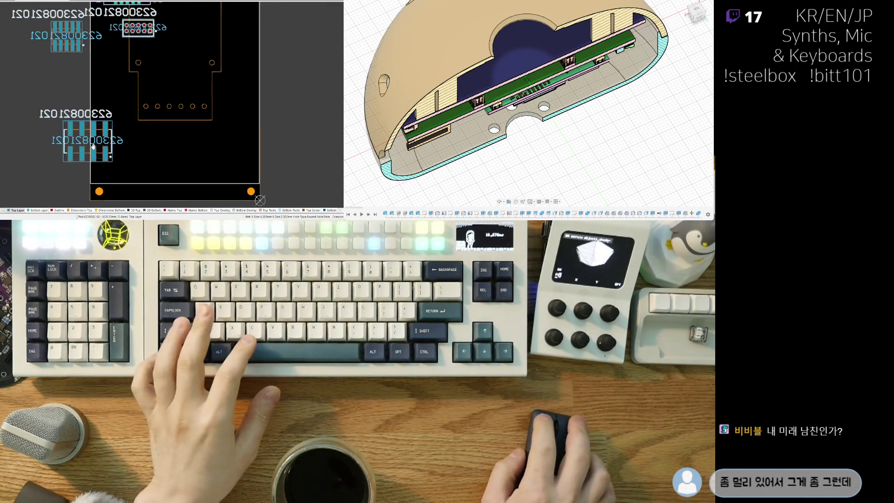
pyautogui.scroll(2, 107, 79)
pyautogui.scroll(2, 108, 78)
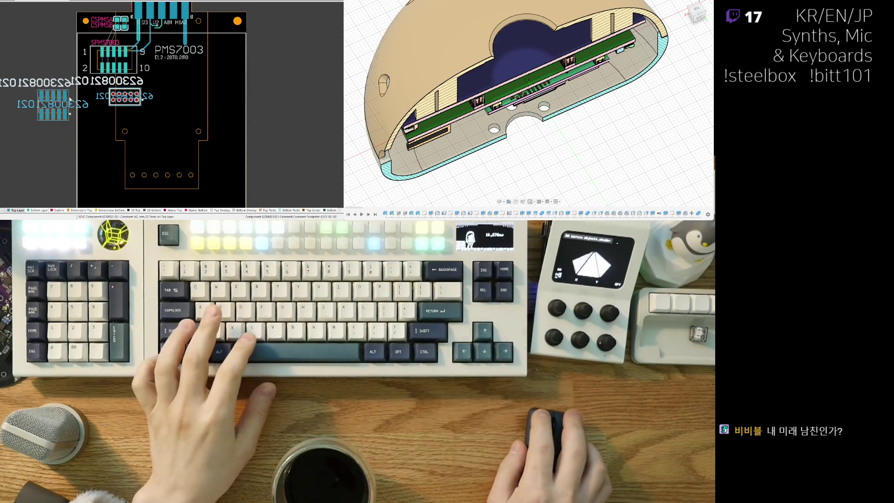
pyautogui.moveTo(84, 185); pyautogui.dragTo(87, 98)
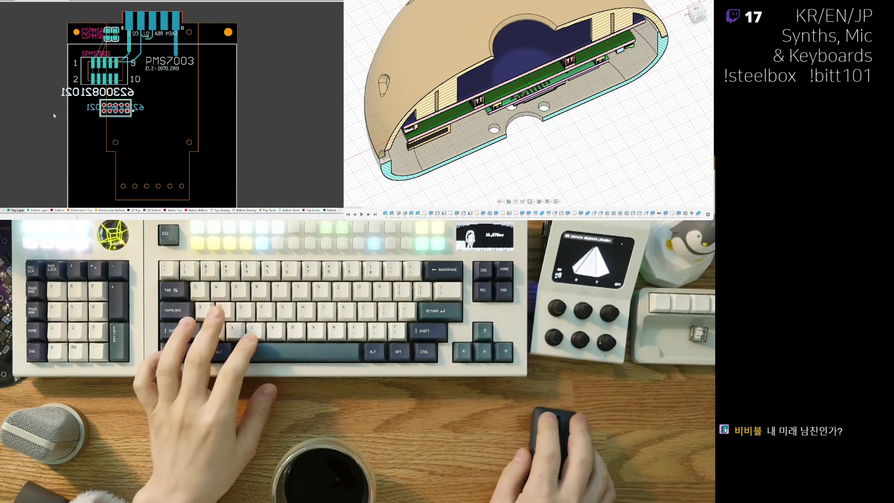
pyautogui.scroll(2, 118, 109)
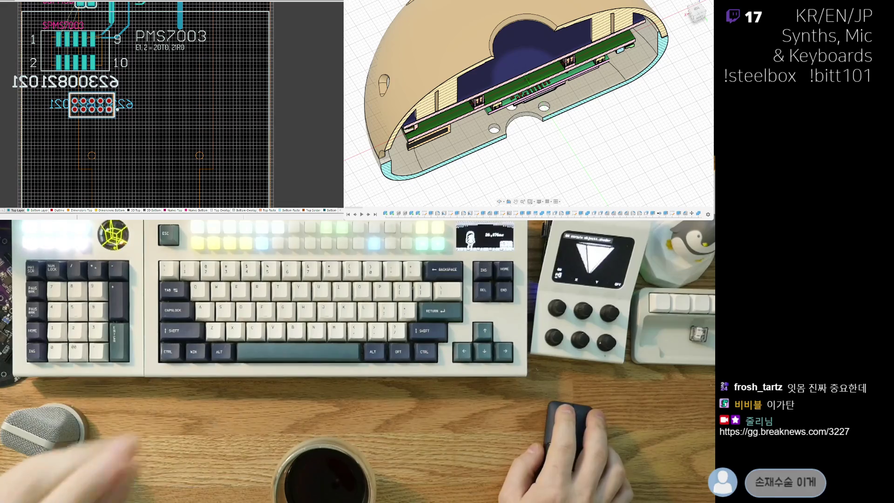
# - Zoom in on the 10-pin connector footprint and pick it up
pyautogui.moveTo(145, 96); pyautogui.dragTo(146, 114, button='right')
pyautogui.keyDown('ctrl'); pyautogui.scroll(1, 81, 112); pyautogui.keyUp('ctrl')
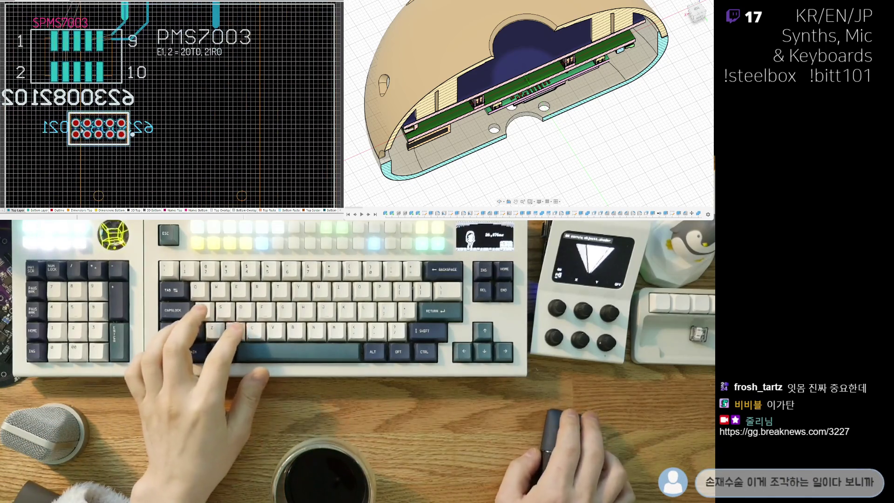
pyautogui.keyDown('ctrl'); pyautogui.scroll(1, 84, 113); pyautogui.keyUp('ctrl')
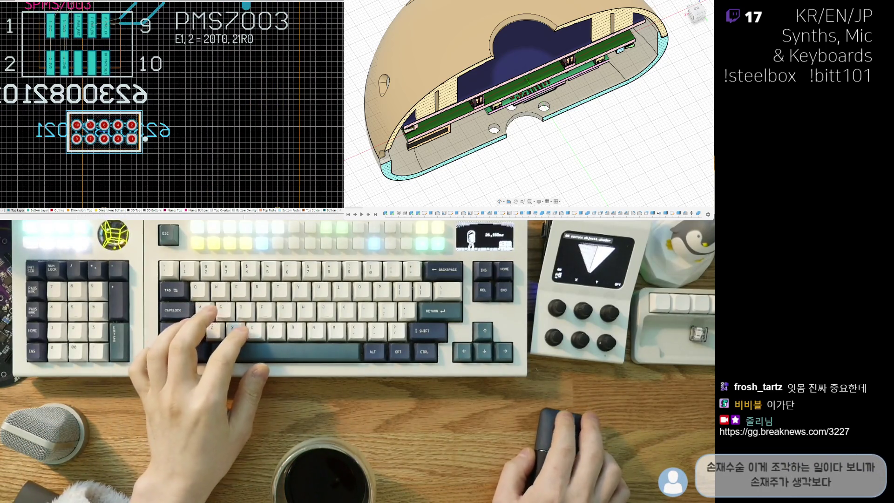
pyautogui.click(108, 114)
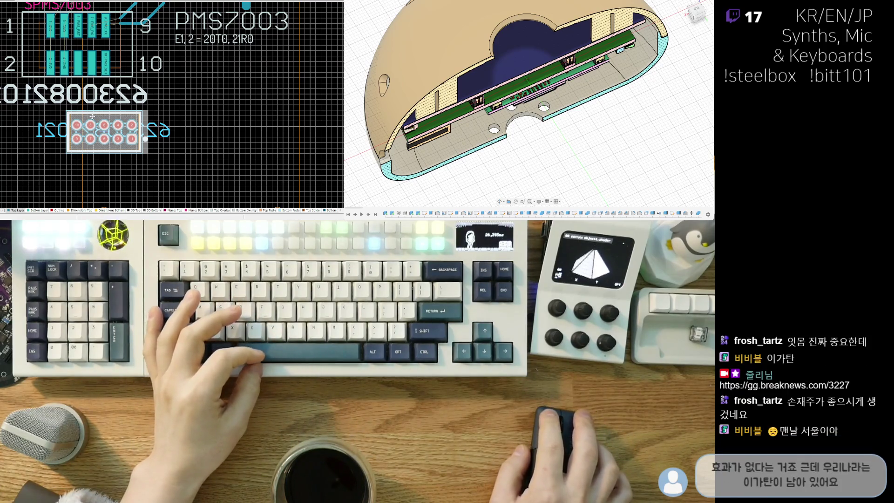
pyautogui.moveTo(93, 117); pyautogui.dragTo(92, 117)
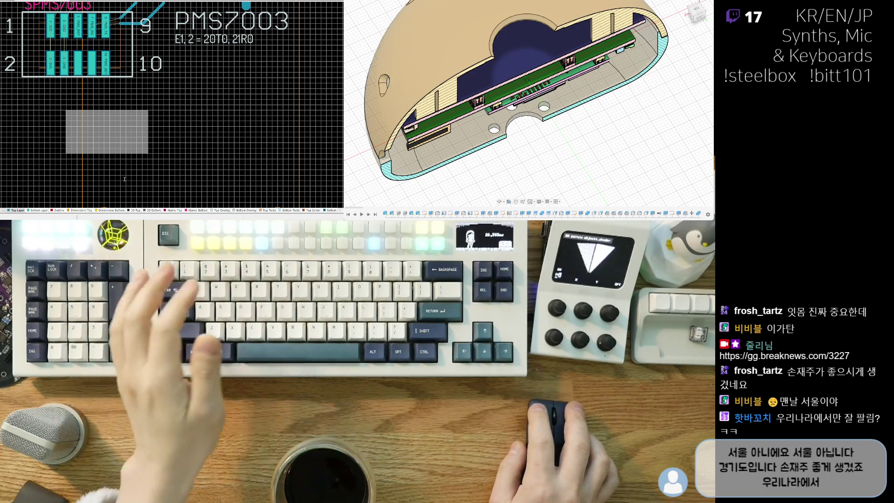
# - Turn the connector 180°, mirror it to the other side, and carry it into the PMS7003 outline
pyautogui.hotkey('ctrl', 'z')
pyautogui.keyDown('ctrl'); pyautogui.scroll(4, 65, 42); pyautogui.keyUp('ctrl')
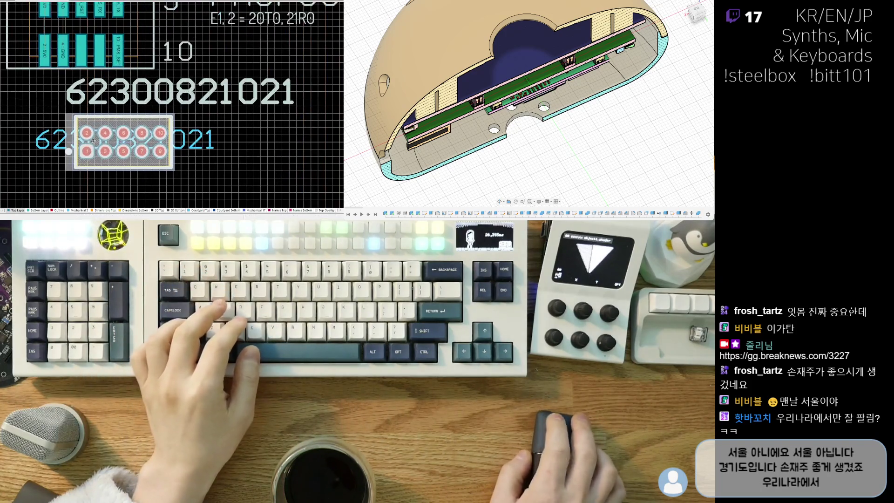
pyautogui.moveTo(110, 142)
pyautogui.mouseDown()
pyautogui.moveTo(97, 142)
pyautogui.moveTo(100, 69)
pyautogui.moveTo(99, 89)
pyautogui.moveTo(72, 35)
pyautogui.moveTo(55, 81)
pyautogui.moveTo(76, 145)
pyautogui.mouseUp()
pyautogui.press('space')
pyautogui.press('space')
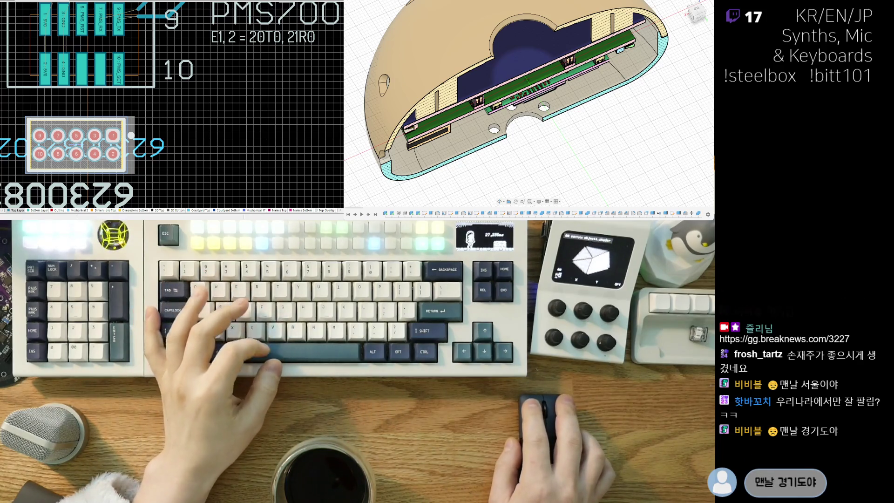
pyautogui.press('l')
pyautogui.moveTo(76, 140); pyautogui.dragTo(81, 44)
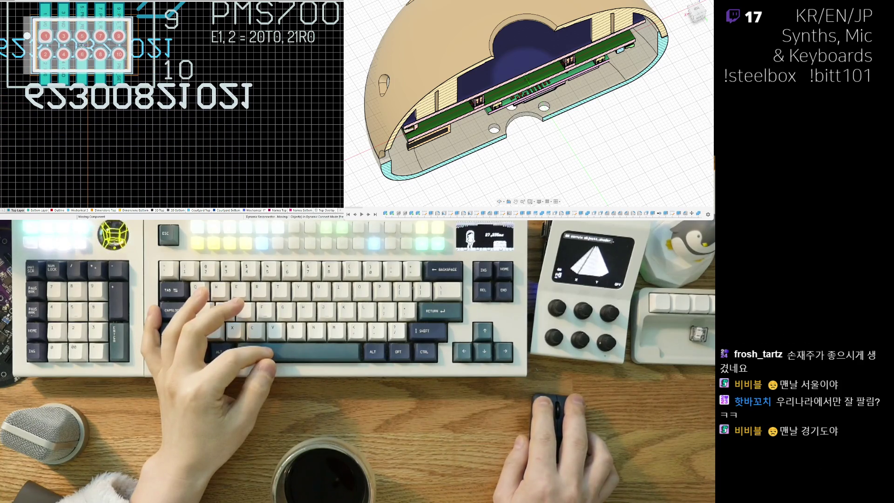
# - Drop the connector over the PMS7003 pads and check its fit in the 3D view
pyautogui.click(82, 55)
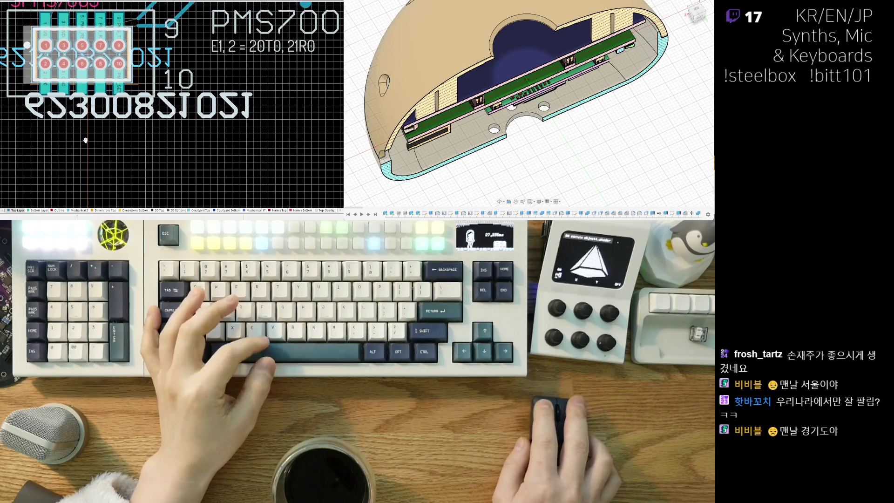
pyautogui.press('3')
pyautogui.moveTo(88, 135); pyautogui.dragTo(134, 150, button='right')
pyautogui.keyDown('ctrl'); pyautogui.scroll(-2, 135, 154); pyautogui.keyUp('ctrl')
pyautogui.press('v')
pyautogui.press('b')
pyautogui.press('v')
pyautogui.press('b')
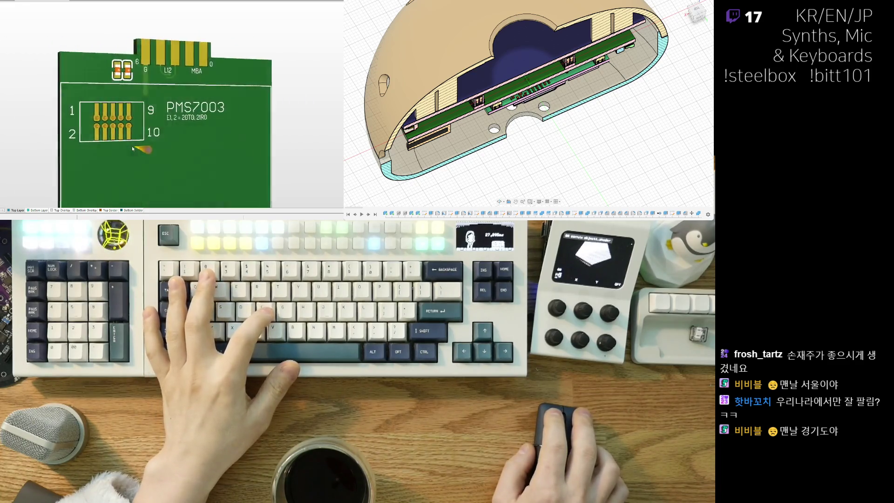
pyautogui.press('0')
# - Back in 2D, move the connector's designator text down-left
pyautogui.press('2')
pyautogui.keyDown('ctrl'); pyautogui.scroll(3, 136, 108); pyautogui.keyUp('ctrl')
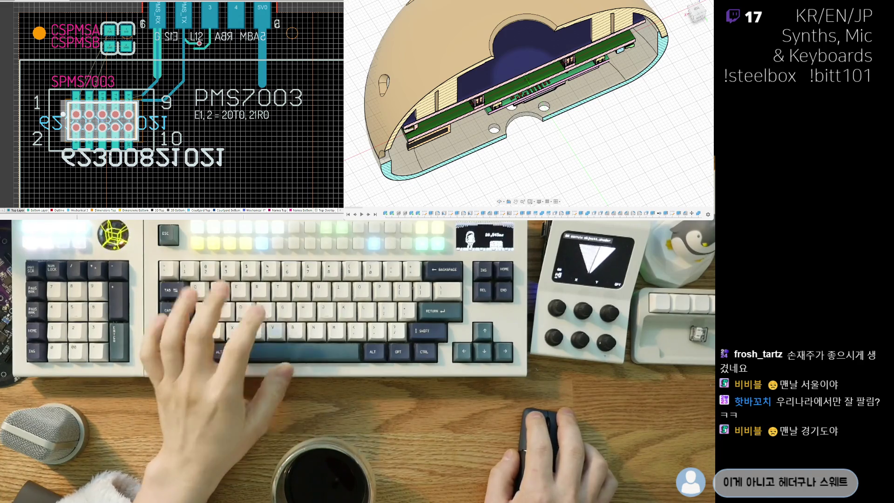
pyautogui.moveTo(160, 158); pyautogui.dragTo(147, 169)
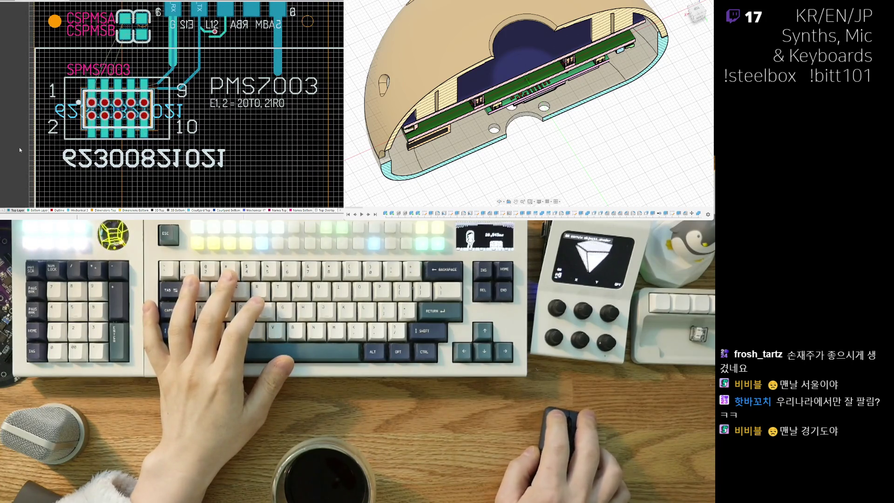
pyautogui.press('v')
pyautogui.press('b')
pyautogui.hscroll(5, 39, 144)
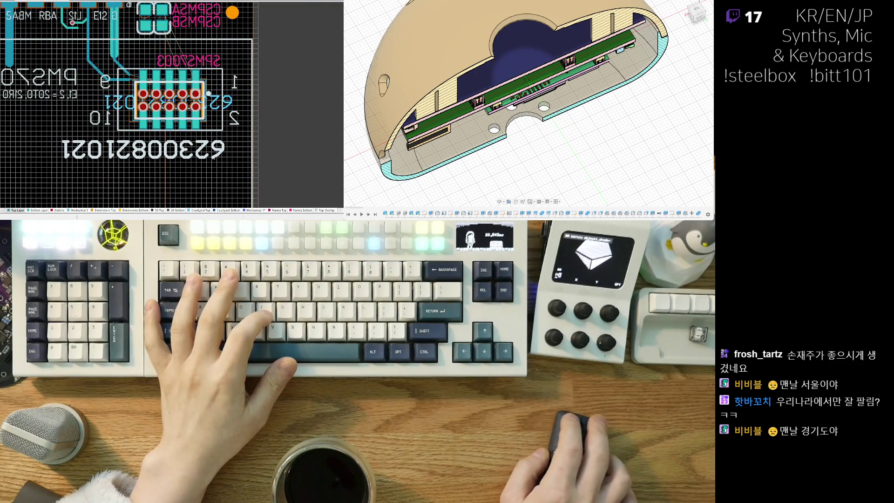
pyautogui.press('space')
pyautogui.moveTo(140, 149); pyautogui.dragTo(219, 156)
pyautogui.press('space')
pyautogui.moveTo(93, 154); pyautogui.dragTo(85, 154)
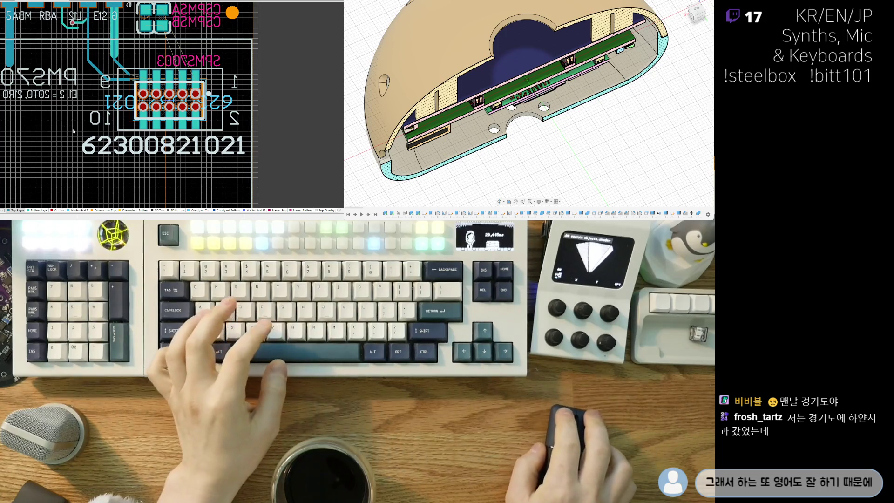
pyautogui.keyDown('ctrl'); pyautogui.scroll(3, 75, 140); pyautogui.keyUp('ctrl')
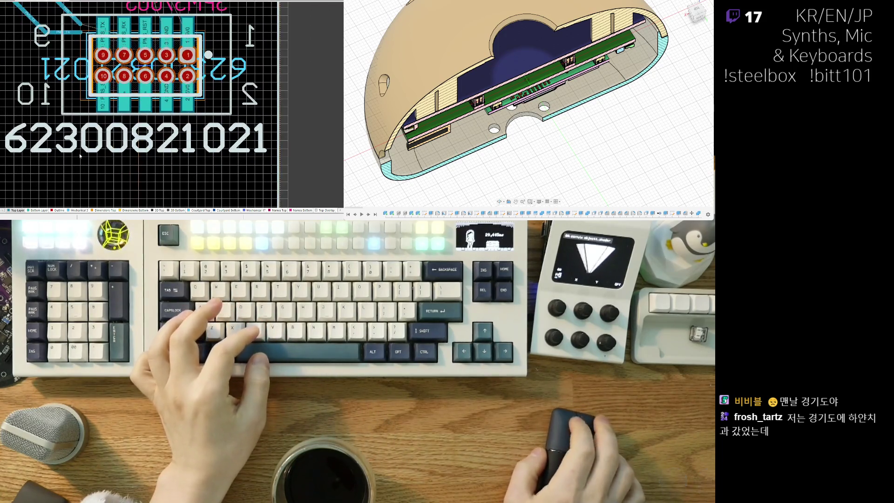
pyautogui.moveTo(114, 142); pyautogui.dragTo(121, 144)
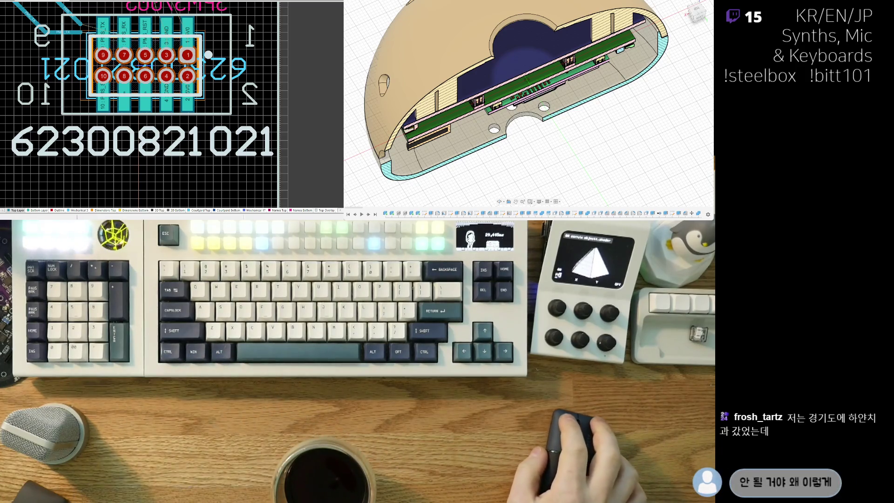
pyautogui.hotkey('ctrl', 'Tab')
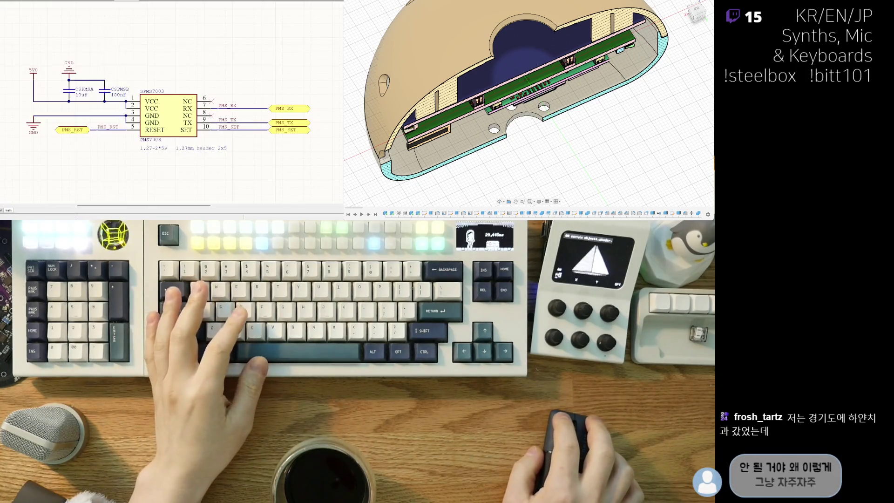
pyautogui.hotkey('ctrl', 'Tab')
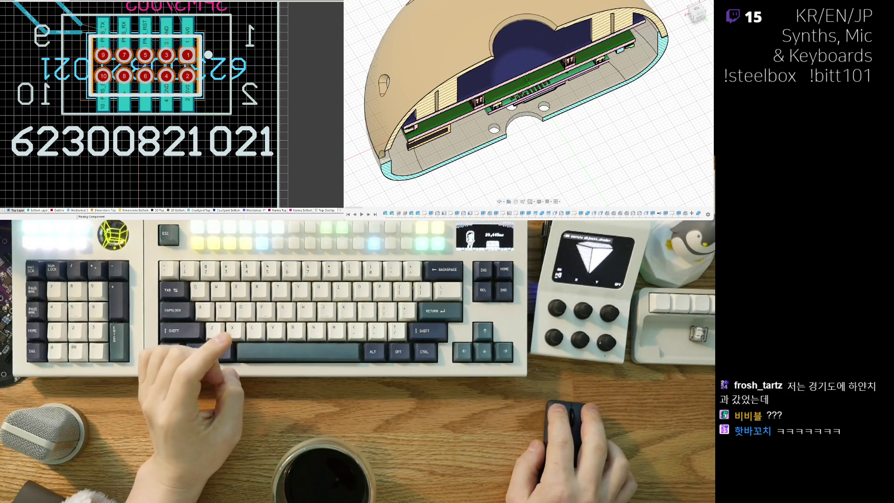
pyautogui.keyDown('ctrl'); pyautogui.scroll(-2, 139, 93); pyautogui.keyUp('ctrl')
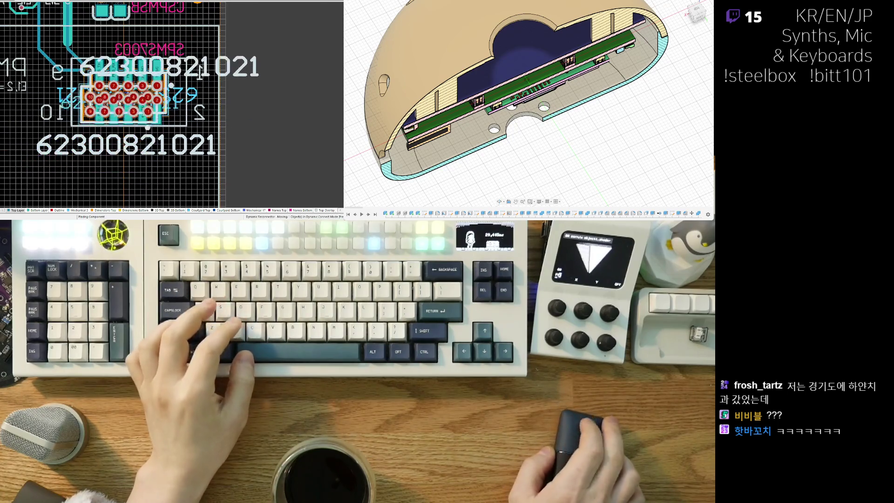
pyautogui.press('space')
pyautogui.press('space')
pyautogui.click(128, 92)
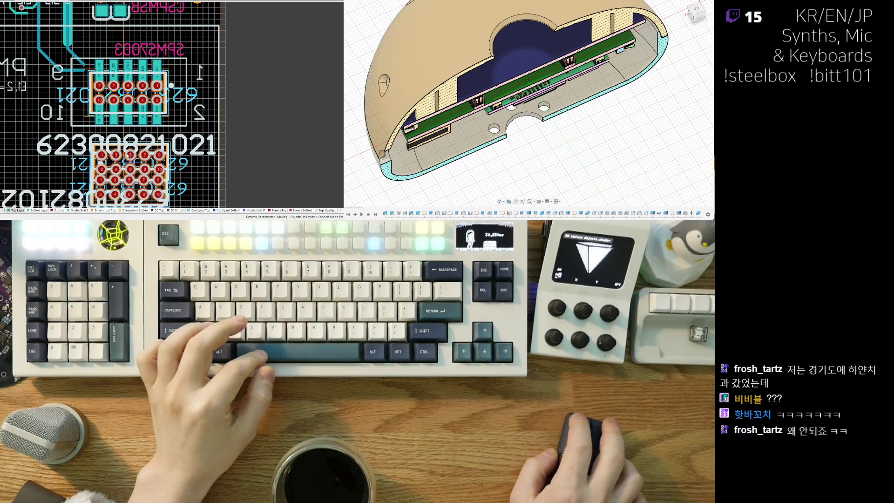
pyautogui.rightClick(130, 154)
# - Mirror the new connector and stack it directly over the first inside the PMS7003 outline
pyautogui.moveTo(71, 171); pyautogui.dragTo(58, 115, button='right')
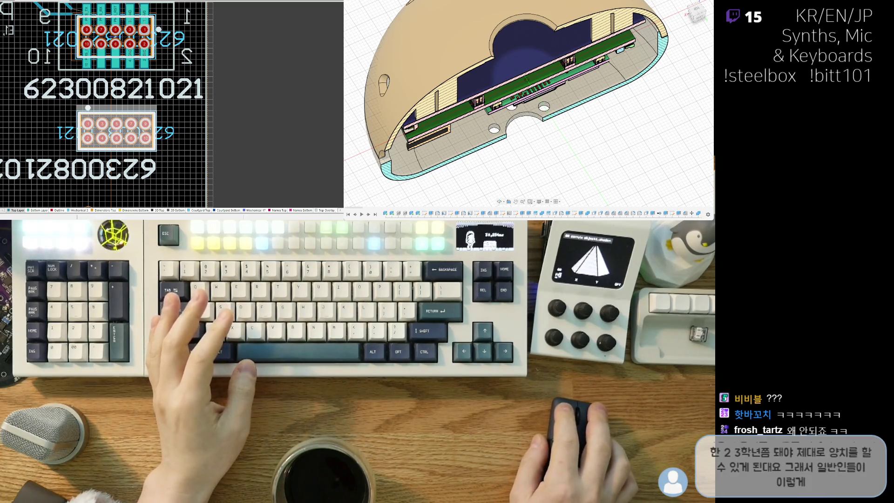
pyautogui.press('x')
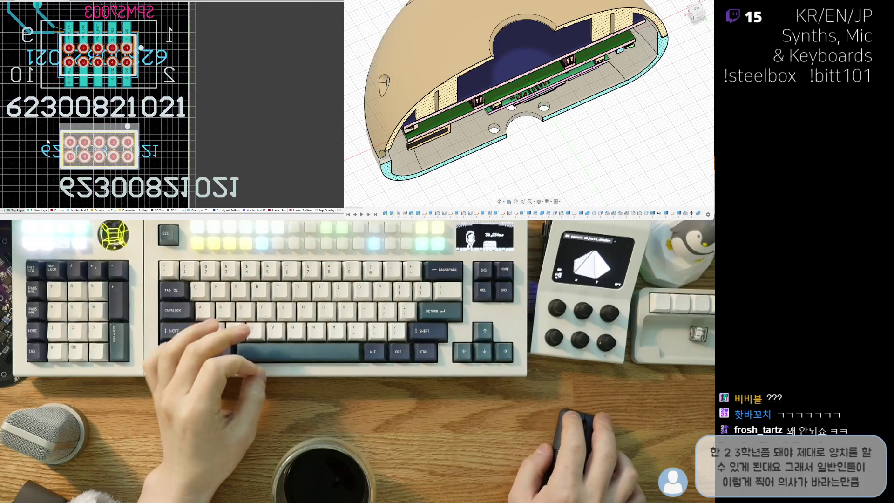
pyautogui.moveTo(117, 131); pyautogui.dragTo(98, 55)
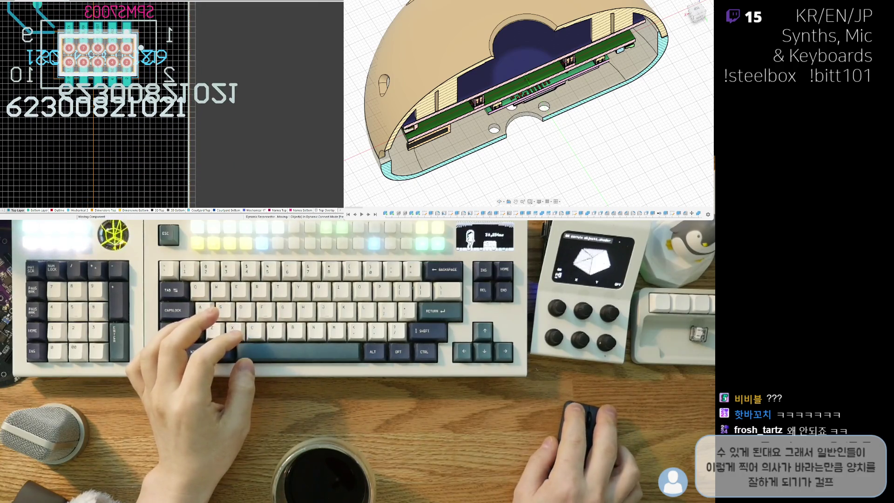
pyautogui.rightClick(106, 140)
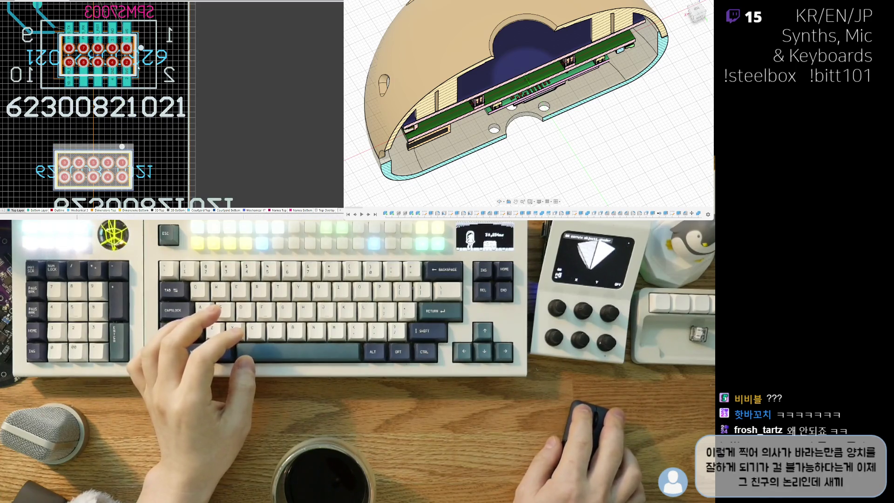
pyautogui.scroll(1, 117, 105)
pyautogui.click(141, 63)
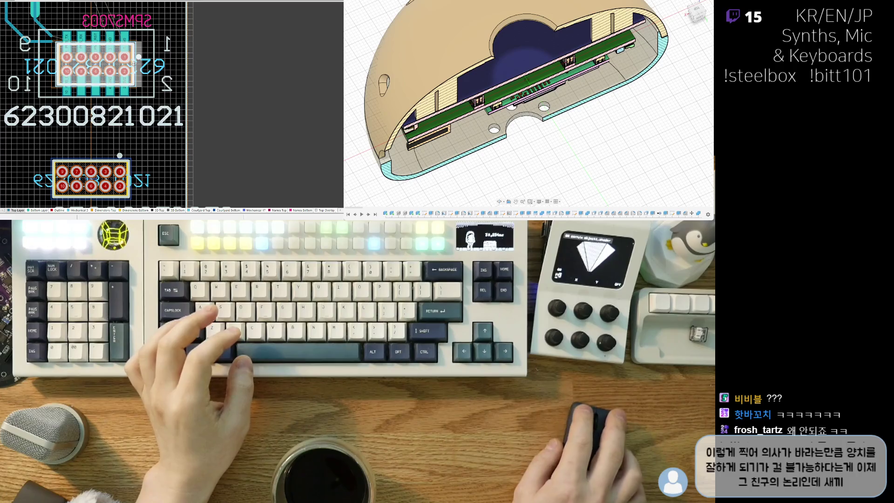
pyautogui.rightClick(120, 162)
pyautogui.moveTo(117, 164); pyautogui.dragTo(96, 66)
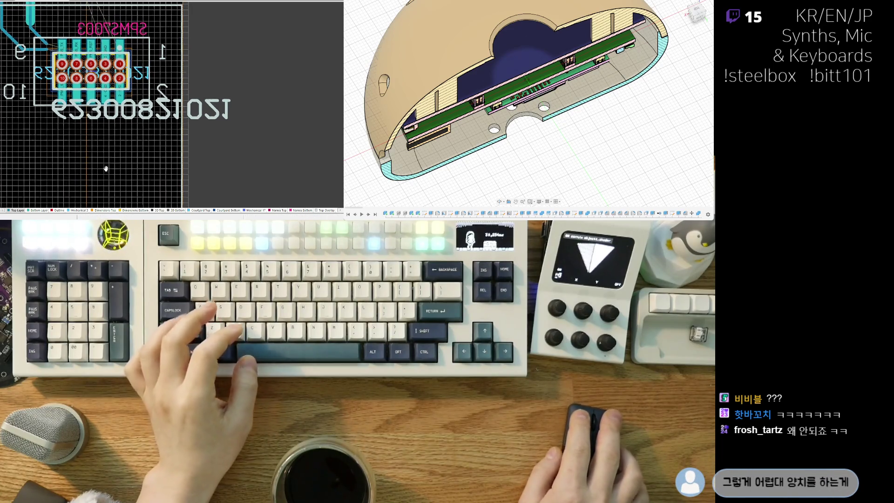
pyautogui.press('3')
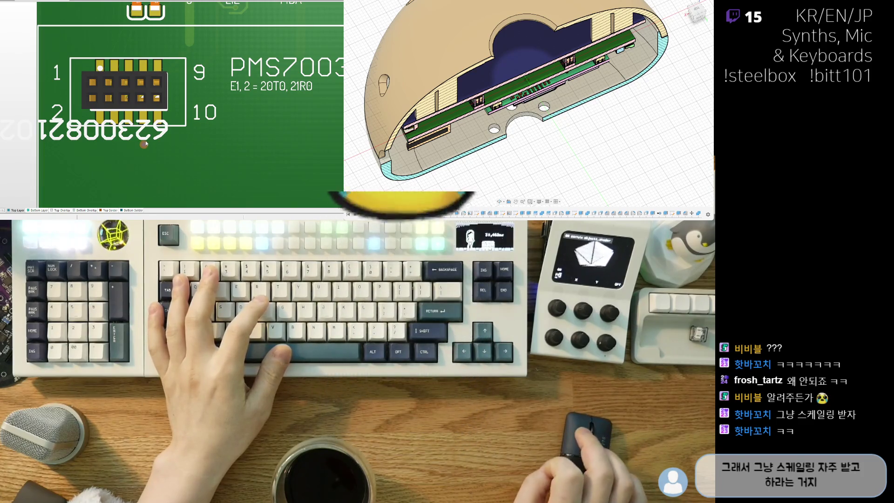
pyautogui.press('2')
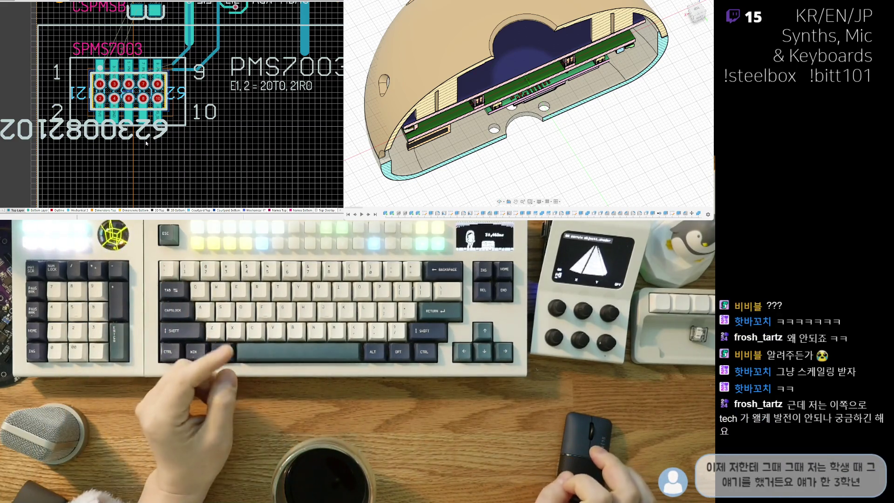
pyautogui.moveTo(131, 128); pyautogui.dragTo(131, 127)
pyautogui.press('x')
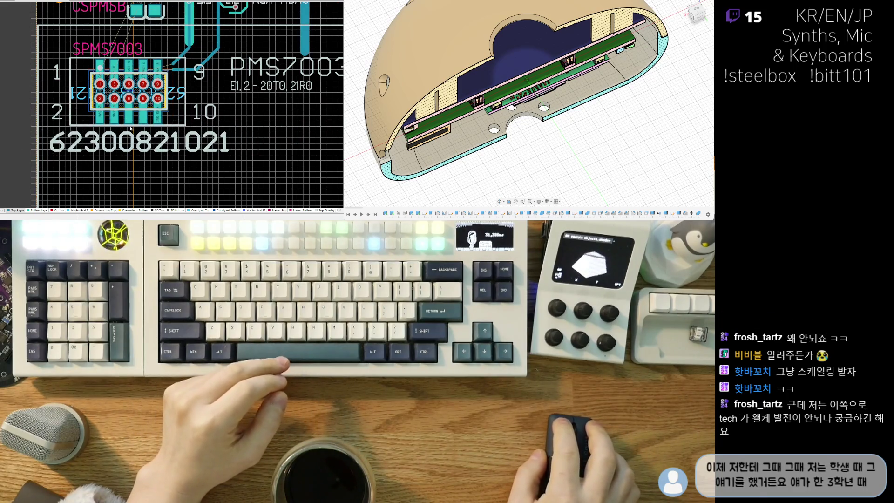
pyautogui.keyDown('ctrl'); pyautogui.scroll(4, 131, 128); pyautogui.keyUp('ctrl')
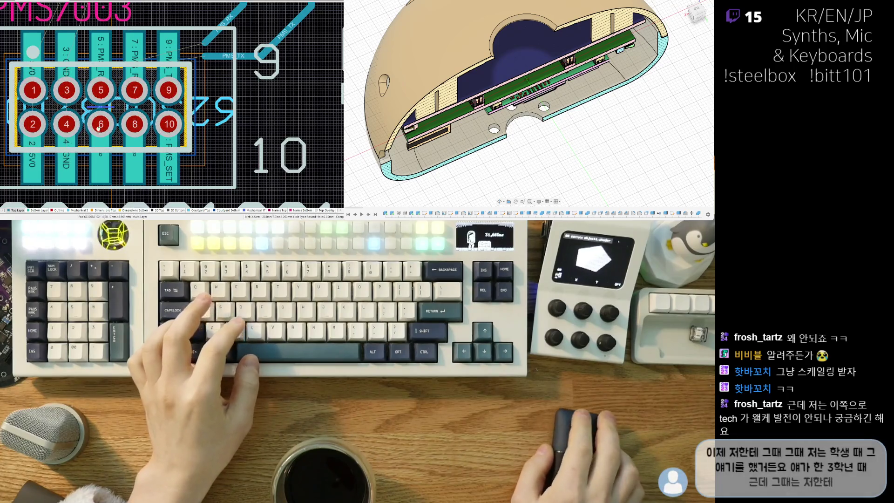
# - Move the JPMS_PH connector footprint a little lower within the PMS7003 outline
pyautogui.moveTo(98, 128); pyautogui.dragTo(135, 126, button='right')
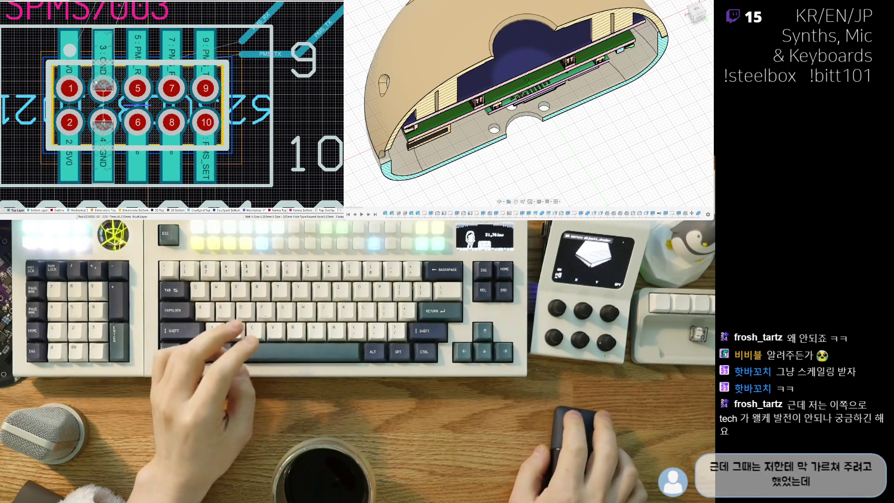
pyautogui.moveTo(96, 82); pyautogui.dragTo(138, 108)
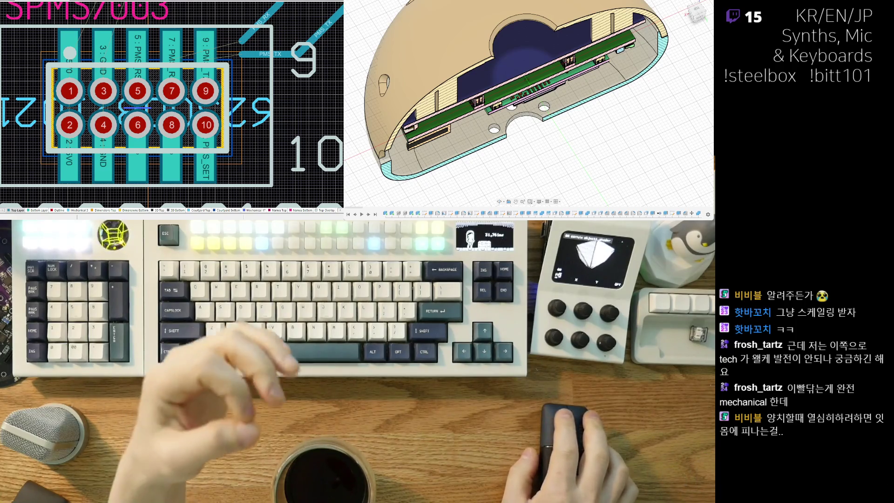
pyautogui.moveTo(49, 125); pyautogui.dragTo(41, 110, button='right')
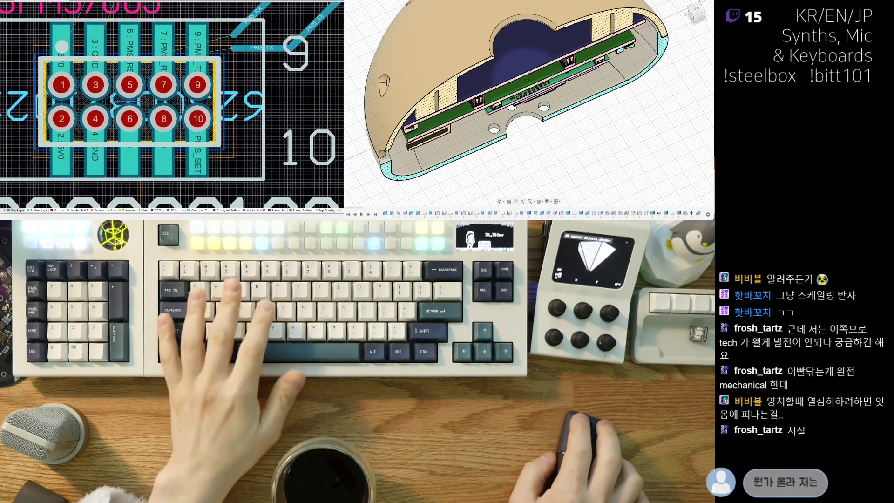
pyautogui.press('3')
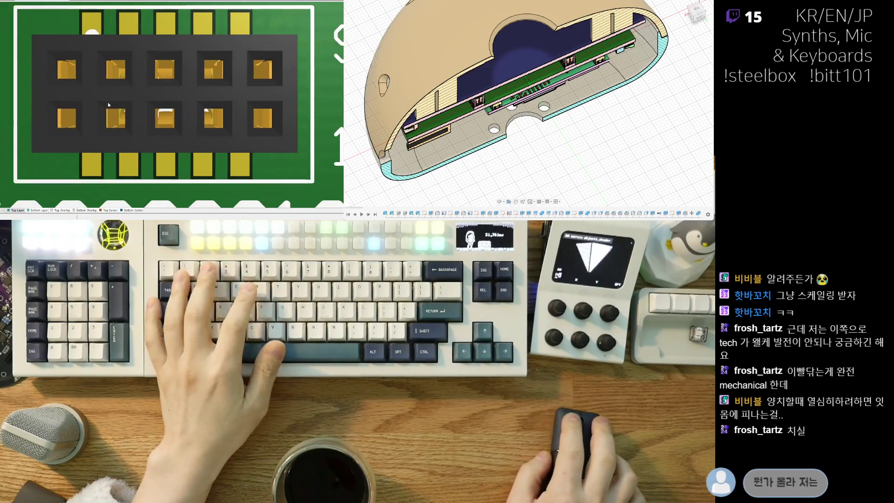
pyautogui.moveTo(121, 122)
pyautogui.mouseDown(button='right')
pyautogui.moveTo(105, 125)
pyautogui.moveTo(171, 128)
pyautogui.moveTo(165, 168)
pyautogui.mouseUp(button='right')
pyautogui.press('2')
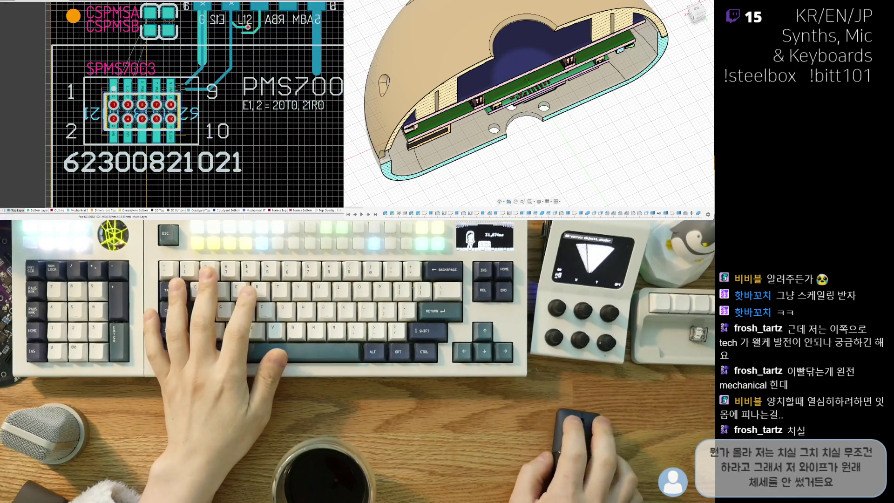
pyautogui.click(166, 160)
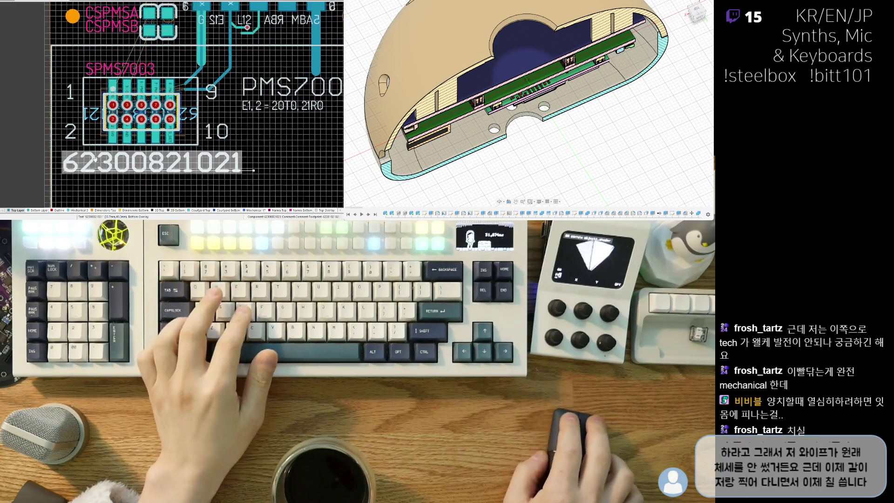
pyautogui.press('3')
pyautogui.keyDown('ctrl'); pyautogui.scroll(-5, 111, 155); pyautogui.keyUp('ctrl')
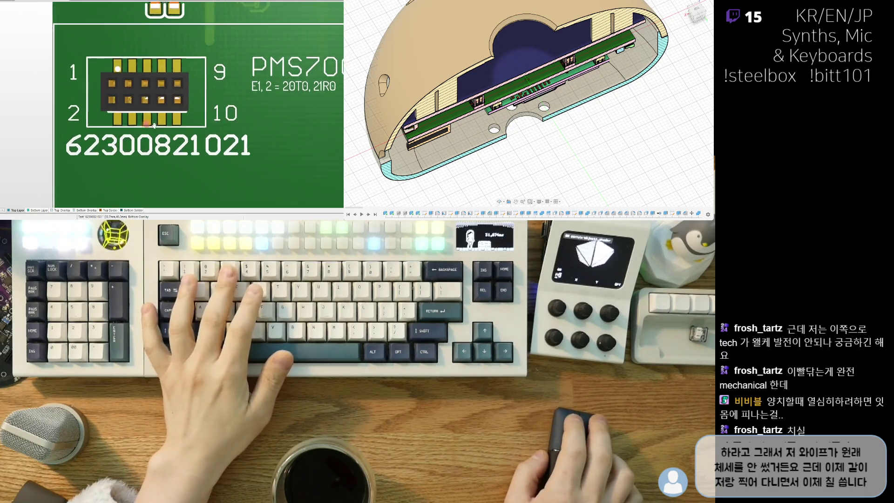
pyautogui.moveTo(102, 145); pyautogui.dragTo(190, 147, button='right')
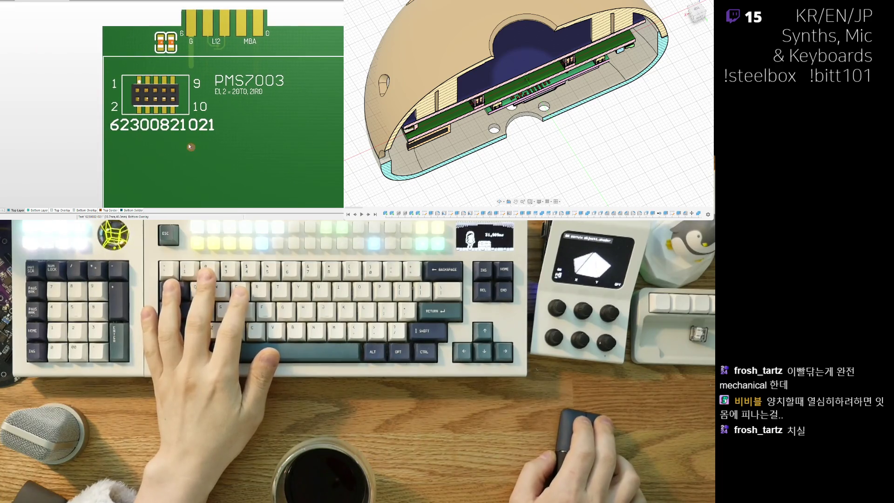
pyautogui.press('2')
pyautogui.keyDown('ctrl'); pyautogui.scroll(3, 144, 116); pyautogui.keyUp('ctrl')
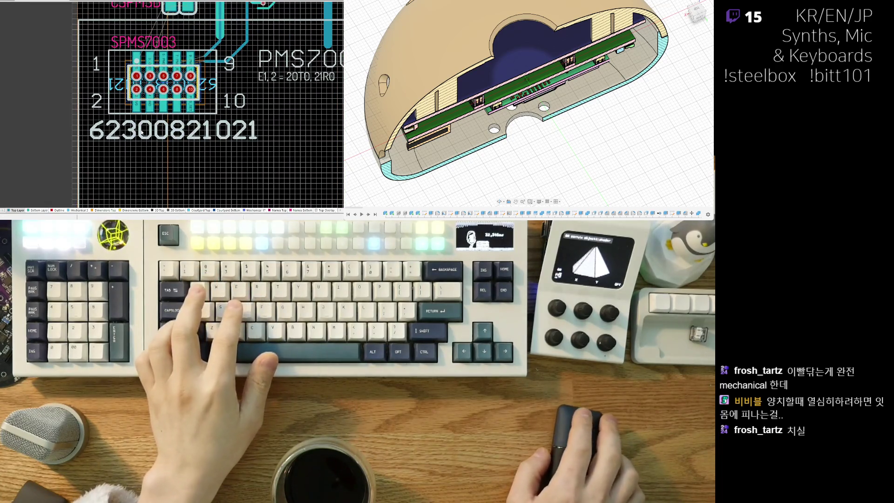
pyautogui.click(142, 133)
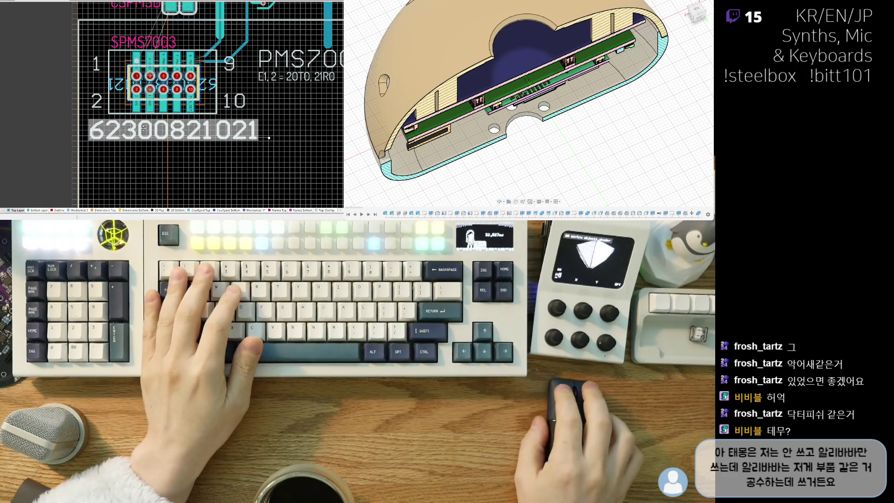
pyautogui.keyDown('ctrl'); pyautogui.scroll(3, 113, 126); pyautogui.keyUp('ctrl')
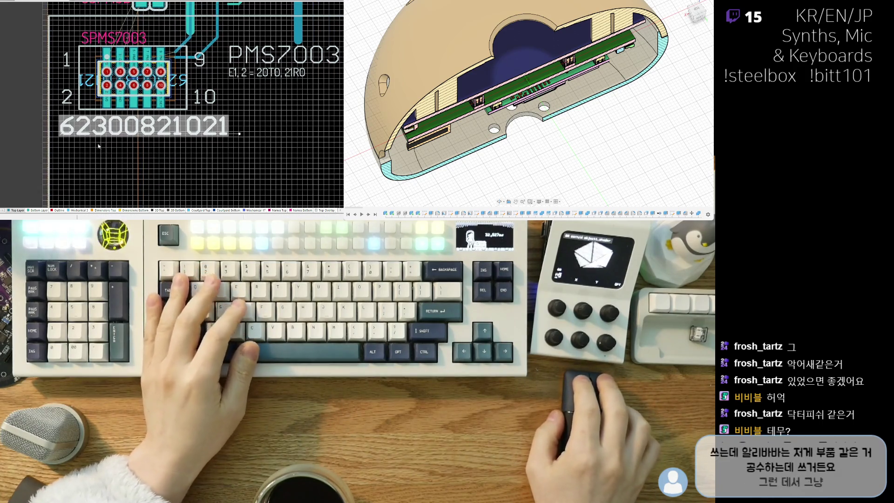
pyautogui.keyDown('ctrl'); pyautogui.scroll(-1, 90, 150); pyautogui.keyUp('ctrl')
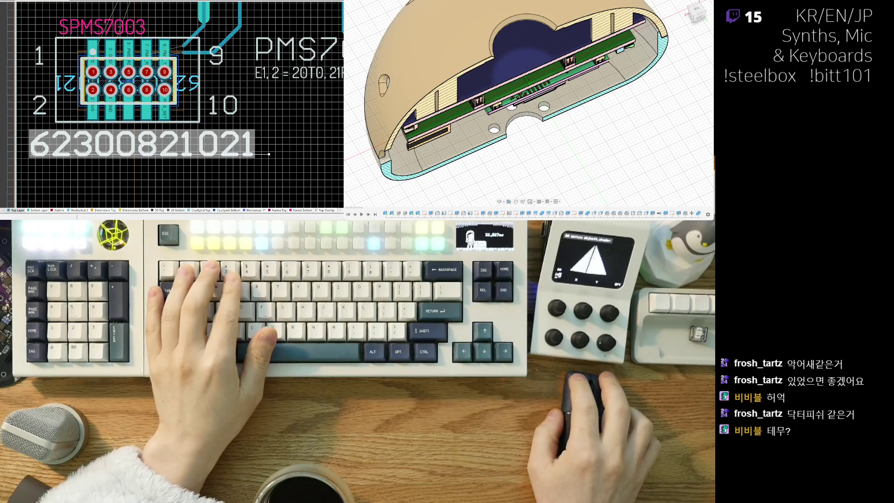
pyautogui.hotkey('ctrl', 'z')
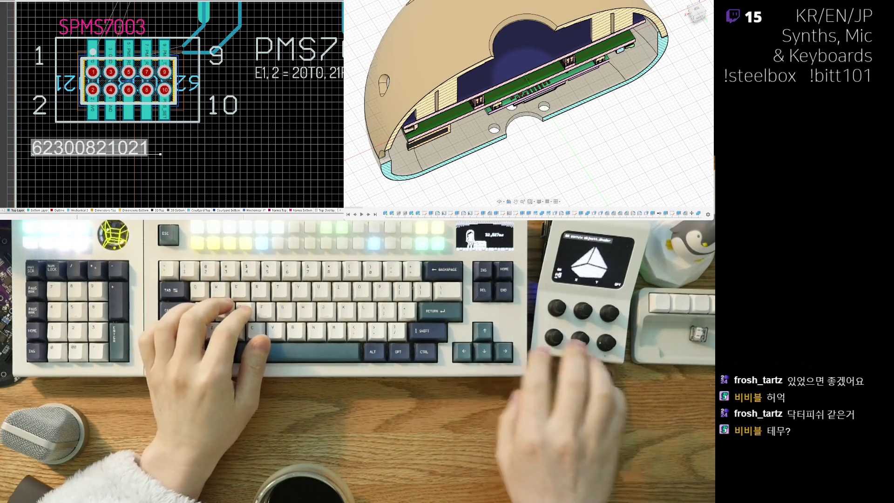
pyautogui.hotkey('ctrl', 'z')
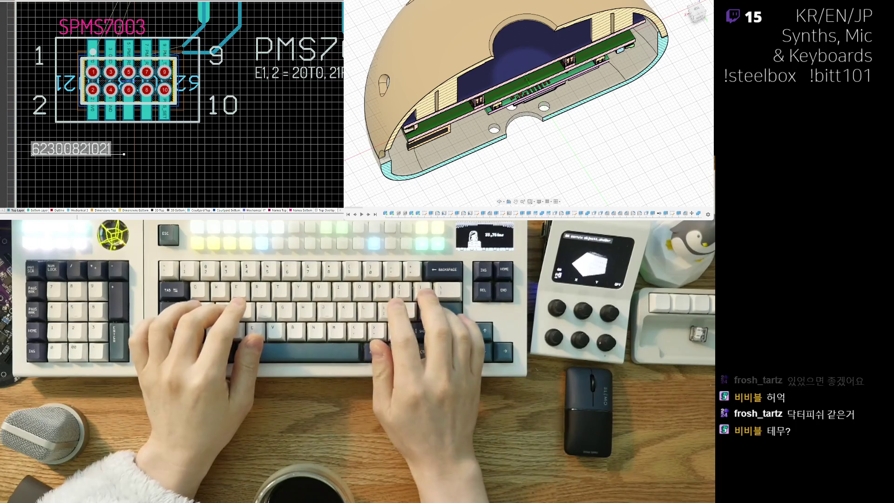
pyautogui.moveTo(94, 154); pyautogui.dragTo(90, 139)
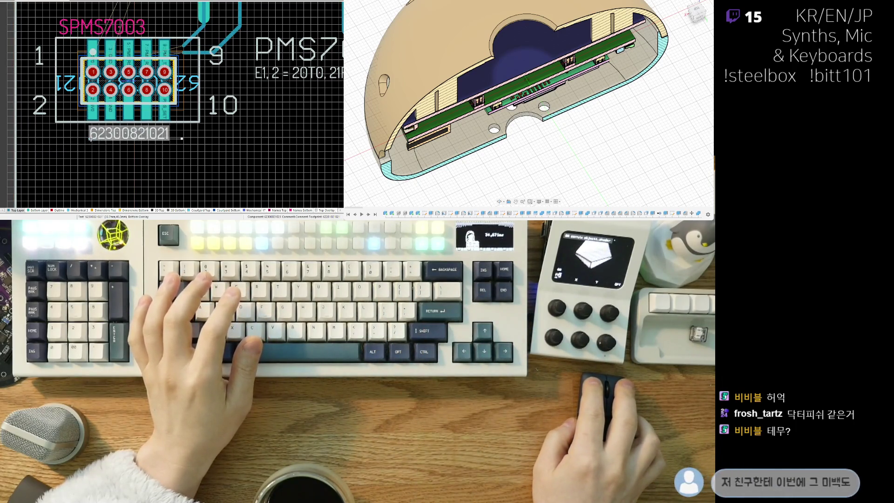
pyautogui.click(100, 156)
# - Paste a larger copy of the label below it and check the result in 3D
pyautogui.moveTo(100, 158); pyautogui.dragTo(99, 164, button='right')
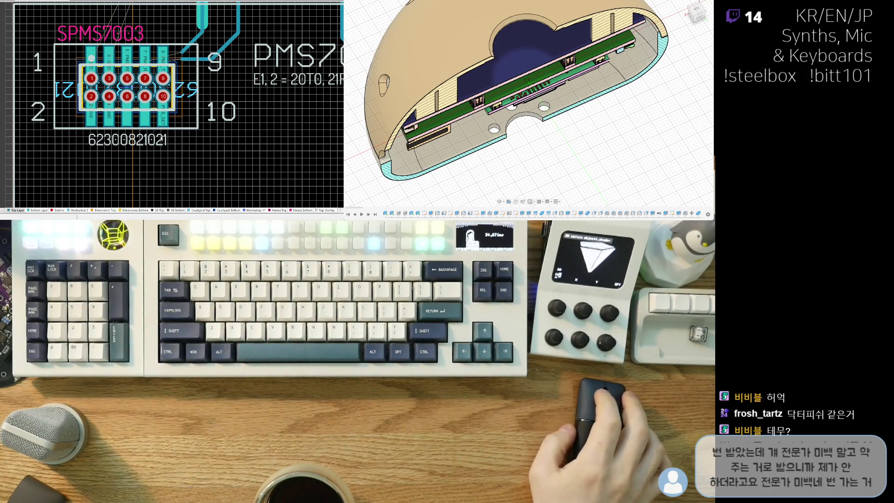
pyautogui.moveTo(181, 150); pyautogui.dragTo(177, 163, button='right')
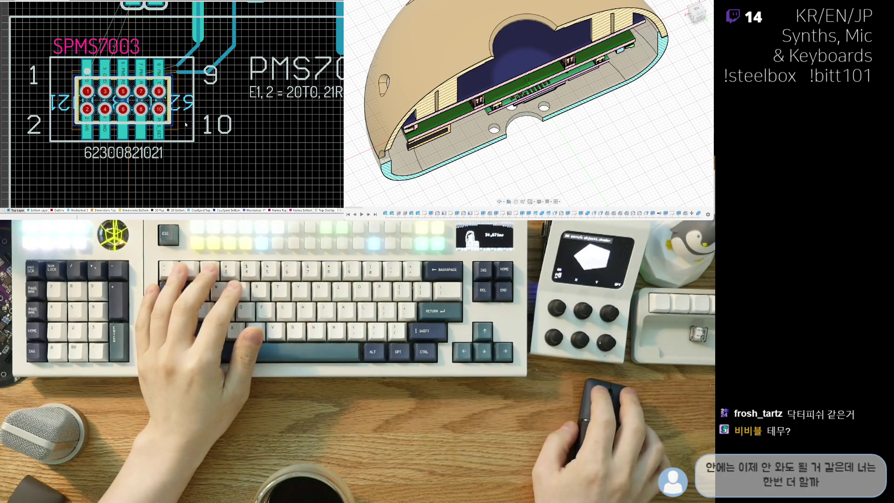
pyautogui.hotkey('ctrl', 'v')
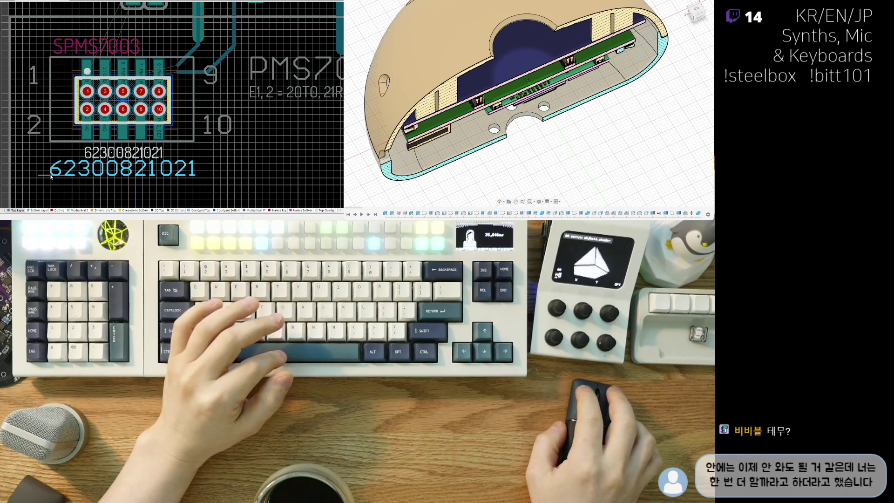
pyautogui.click(51, 176)
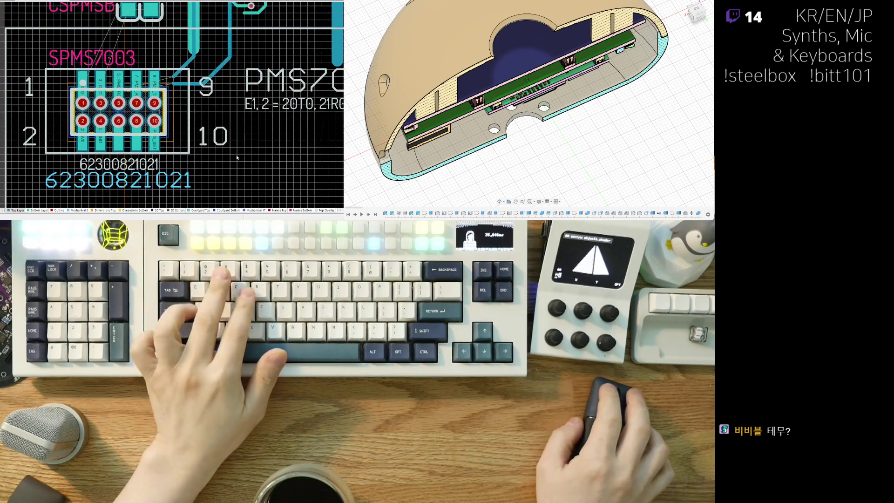
pyautogui.press('3')
pyautogui.keyDown('ctrl'); pyautogui.scroll(-2, 124, 141); pyautogui.keyUp('ctrl')
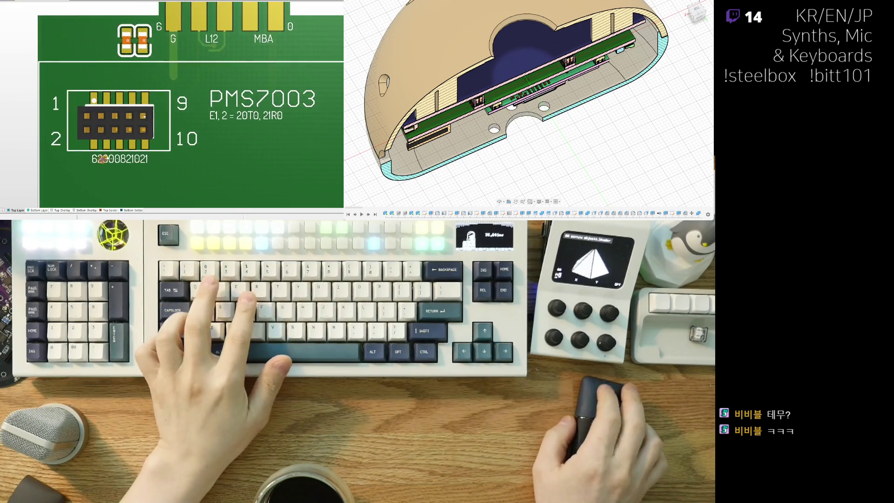
pyautogui.keyDown('ctrl'); pyautogui.scroll(-3, 192, 140); pyautogui.keyUp('ctrl')
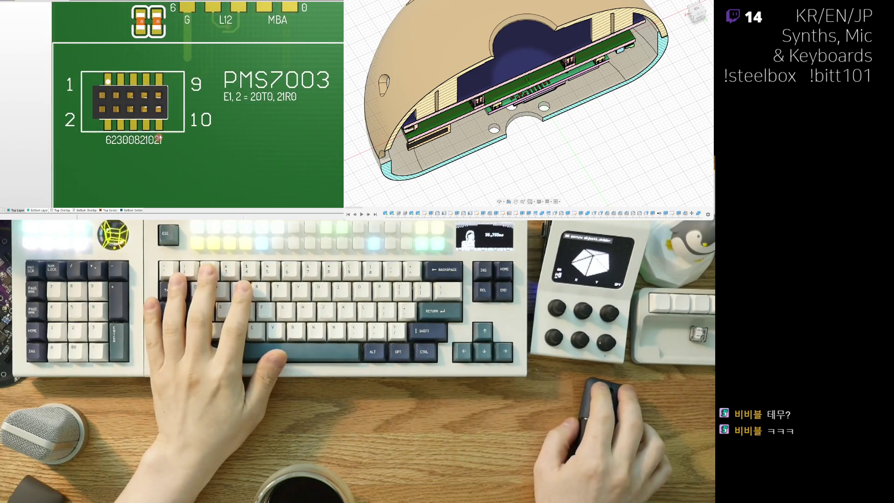
pyautogui.press('2')
pyautogui.moveTo(193, 140); pyautogui.dragTo(61, 161, button='right')
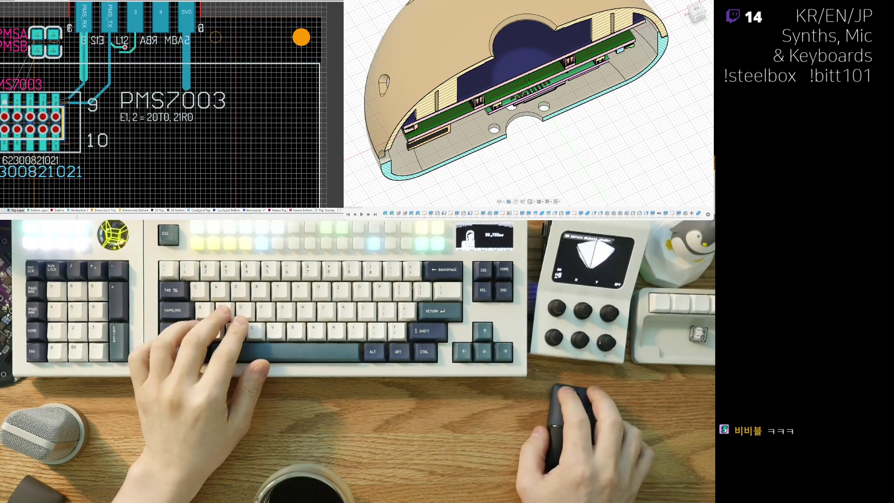
# - Zoom in on the 10-pin connector's numbered pads
pyautogui.keyDown('ctrl'); pyautogui.scroll(-1, 81, 125); pyautogui.keyUp('ctrl')
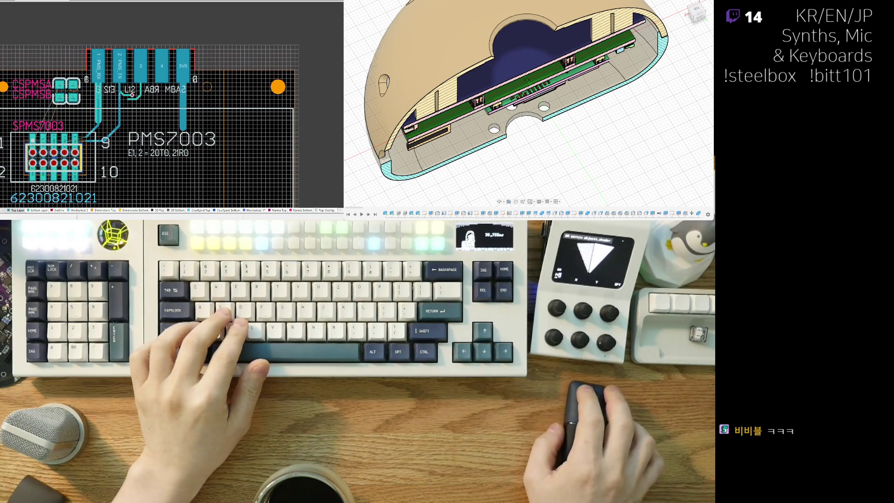
pyautogui.keyDown('ctrl'); pyautogui.scroll(4, 74, 161); pyautogui.keyUp('ctrl')
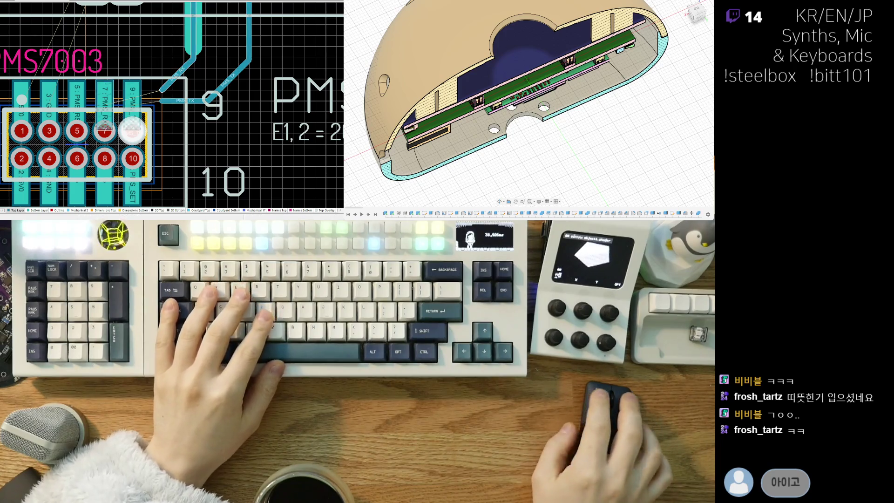
# - Inspect connector pads 9, 7 and 5, cancelling an accidental pad move
pyautogui.moveTo(133, 130); pyautogui.dragTo(104, 131)
pyautogui.press('Escape')
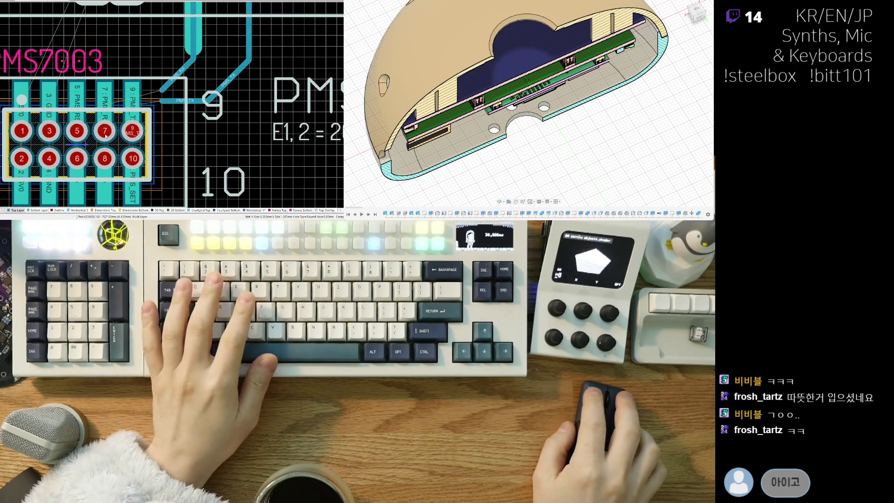
pyautogui.click(104, 130)
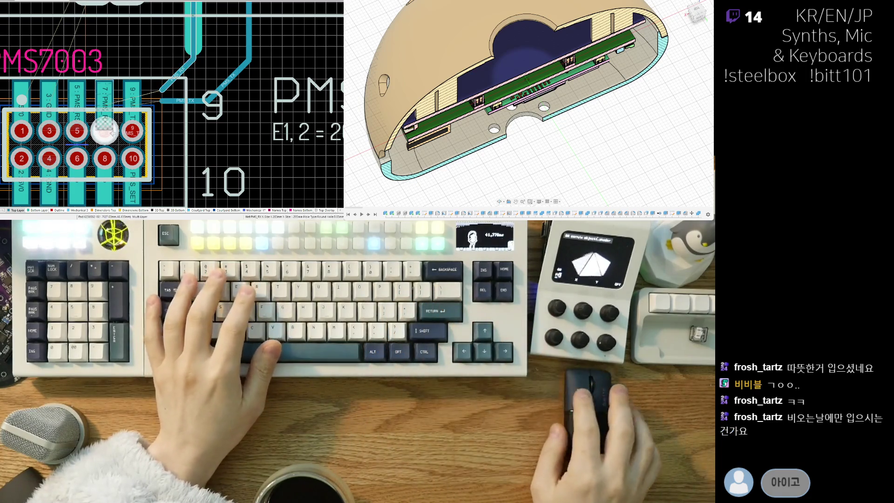
pyautogui.click(69, 127)
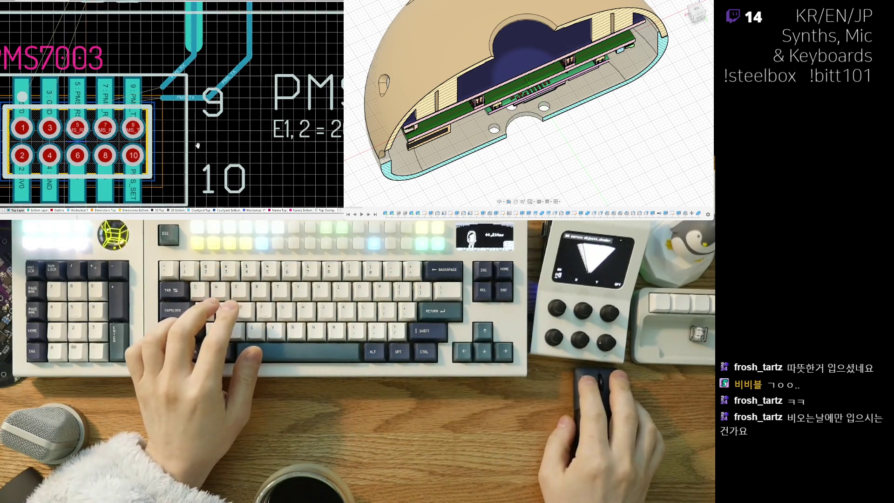
pyautogui.keyDown('ctrl'); pyautogui.scroll(-3, 218, 85); pyautogui.keyUp('ctrl')
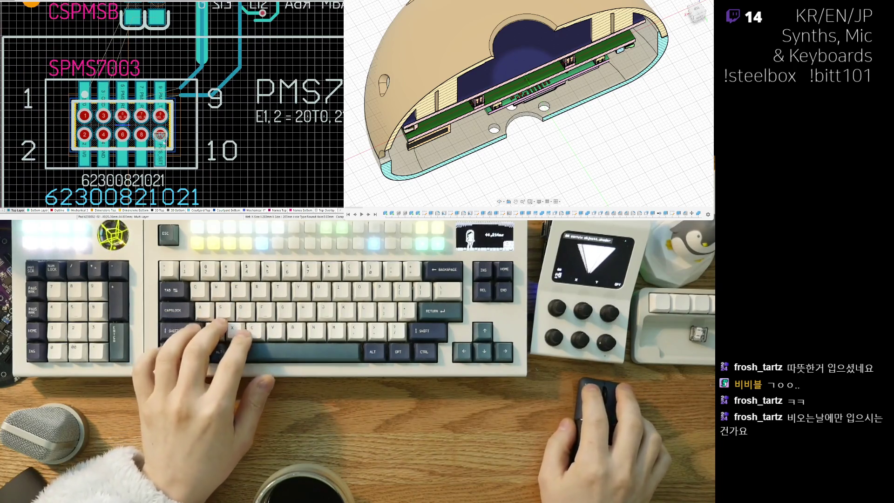
pyautogui.click(167, 130)
pyautogui.write('623008210')
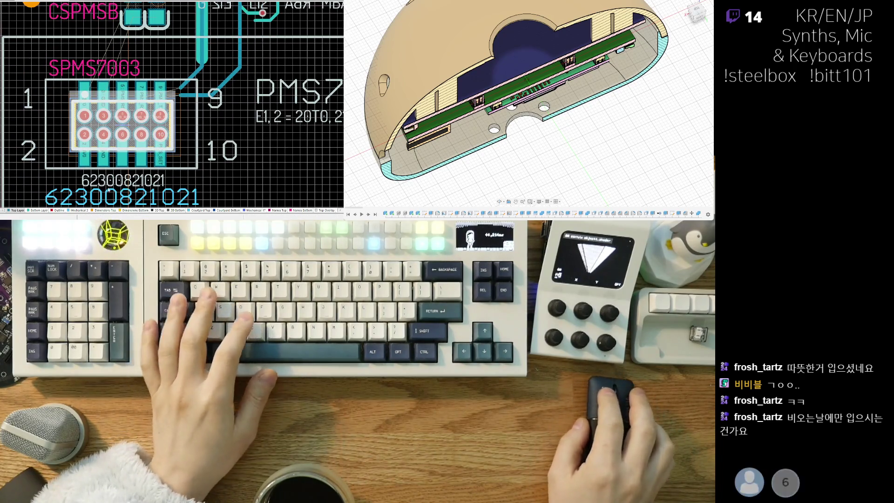
pyautogui.write('21')
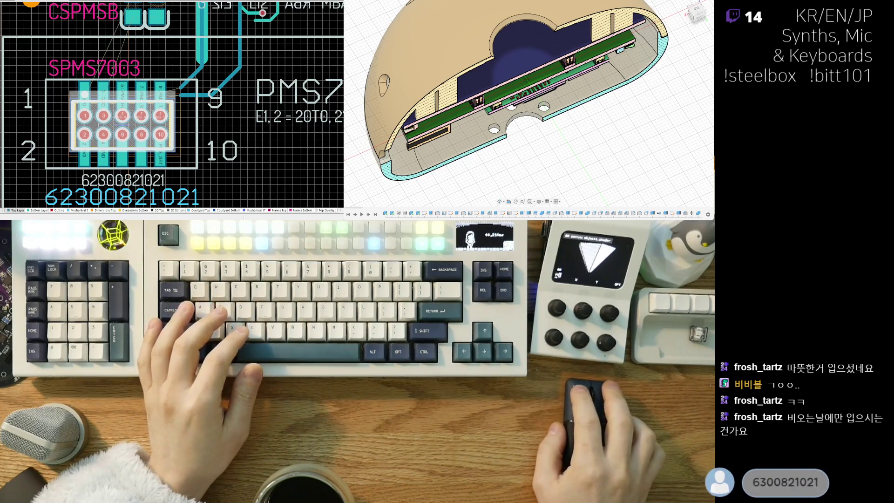
pyautogui.hotkey('ctrl', 'Tab')
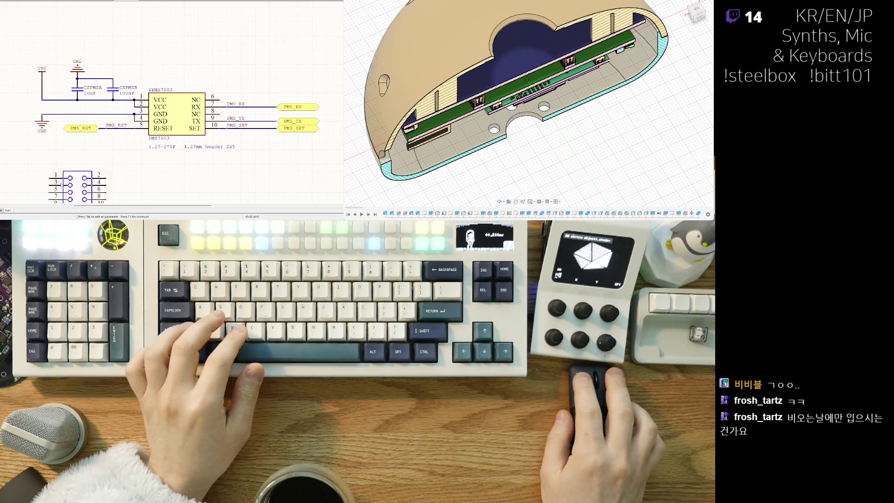
# - Place the 2x5 header J? and wire its pins 1 and 3 to sensor VCC and GND
pyautogui.hotkey('ctrl', 'v')
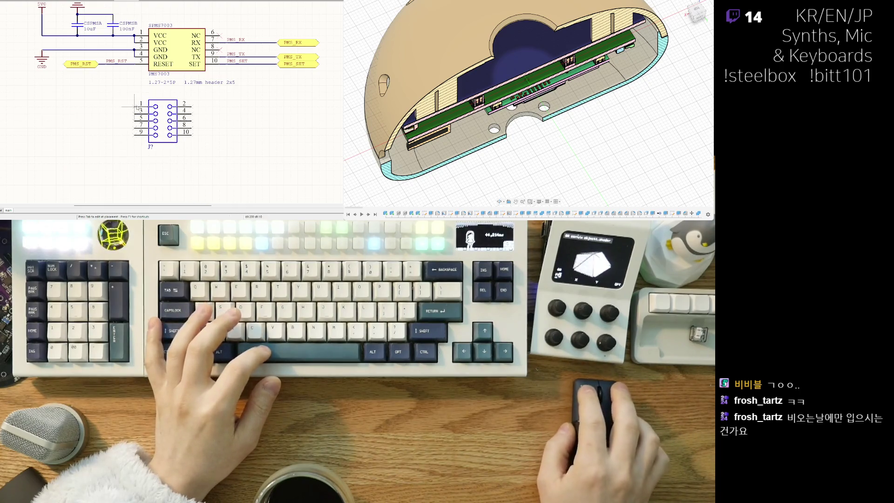
pyautogui.scroll(2, 113, 121)
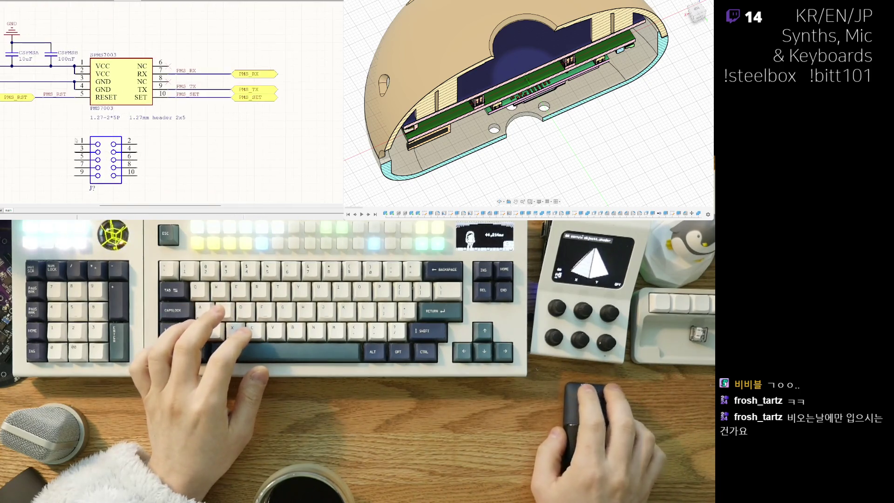
pyautogui.scroll(2, 132, 162)
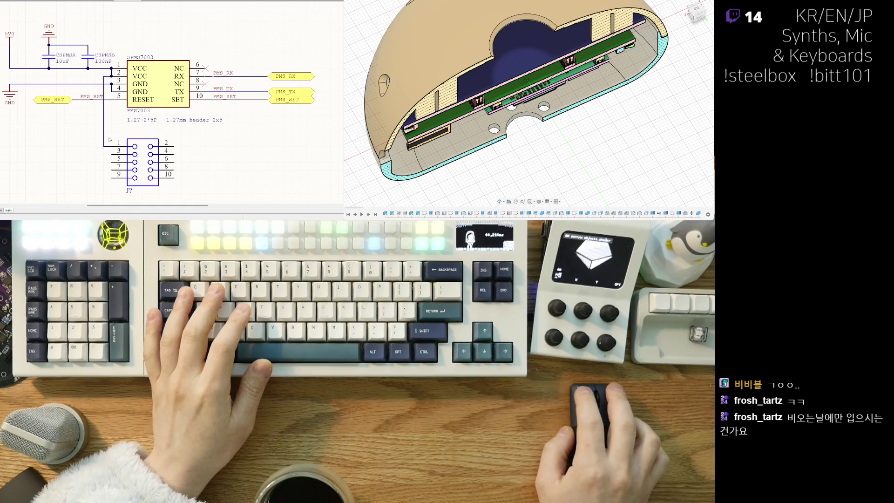
pyautogui.click(138, 150)
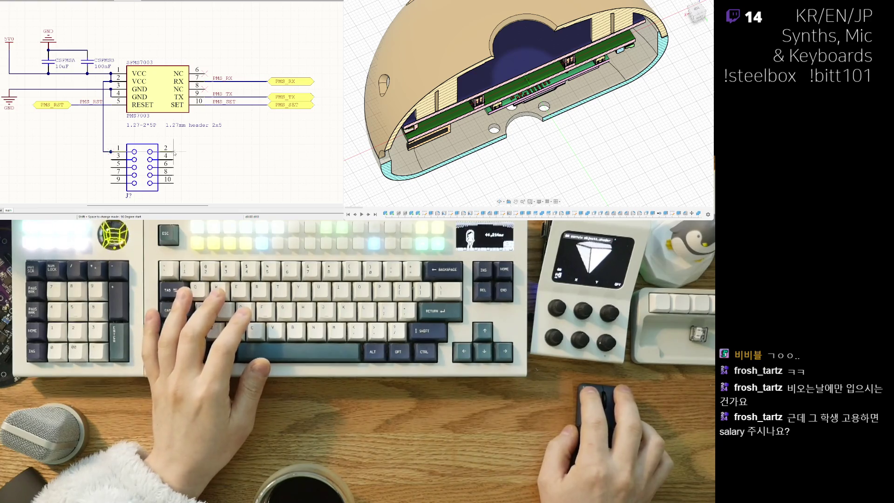
pyautogui.hotkey('ctrl', 'w')
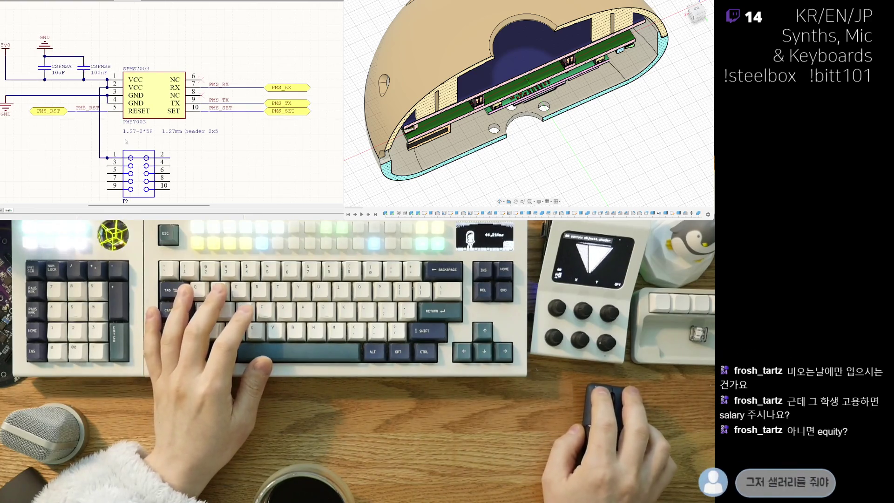
pyautogui.click(108, 165)
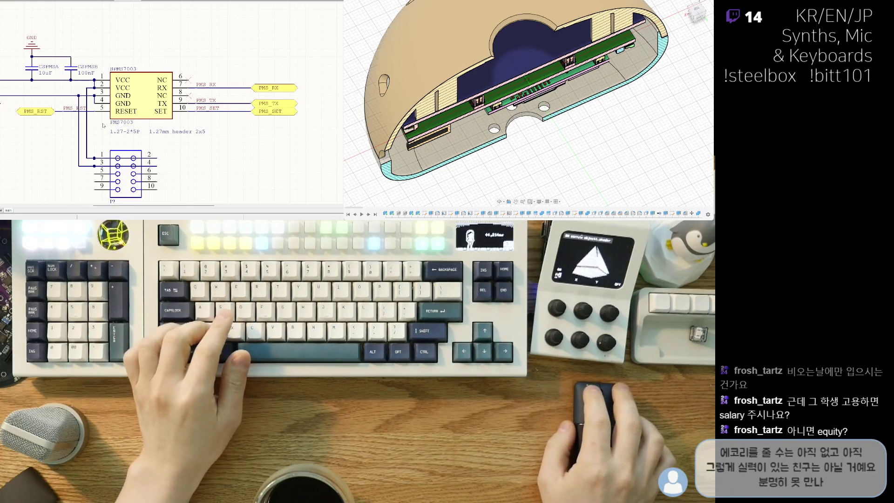
# - Detach header J? from its two wires and pick it up, rotating it 90 degrees
pyautogui.moveTo(193, 126); pyautogui.dragTo(179, 115, button='right')
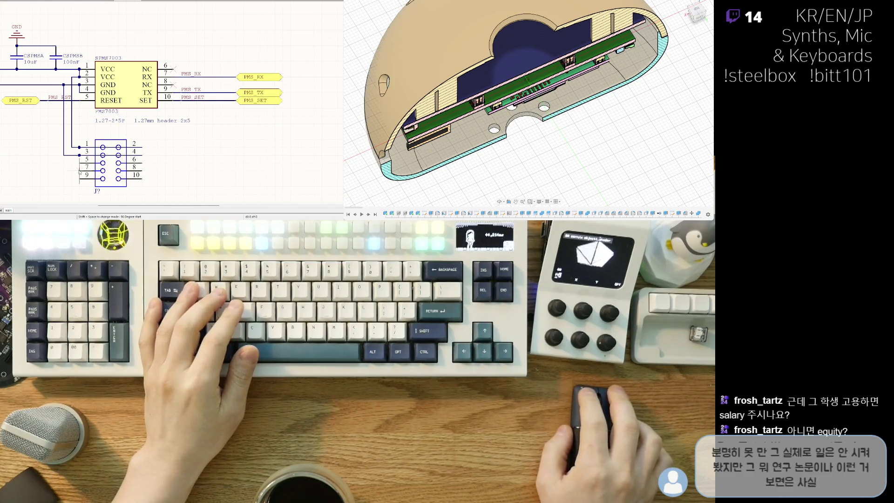
pyautogui.moveTo(54, 152); pyautogui.dragTo(62, 142, button='right')
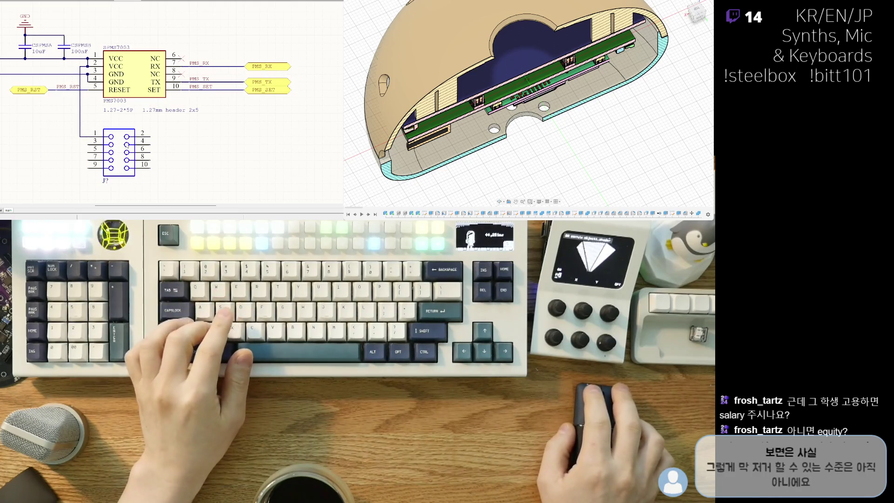
pyautogui.hotkey('ctrl', 'z')
pyautogui.moveTo(114, 153); pyautogui.dragTo(126, 196)
pyautogui.press('space')
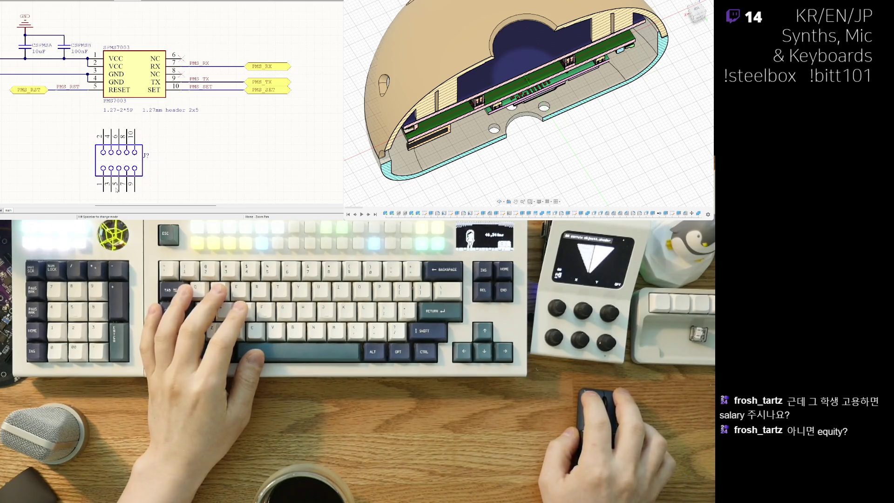
# - Rotate J? until odd pins face left, set it under the SPMS7003 symbol, and check the wires
pyautogui.scroll(-2, 154, 185)
pyautogui.press('space')
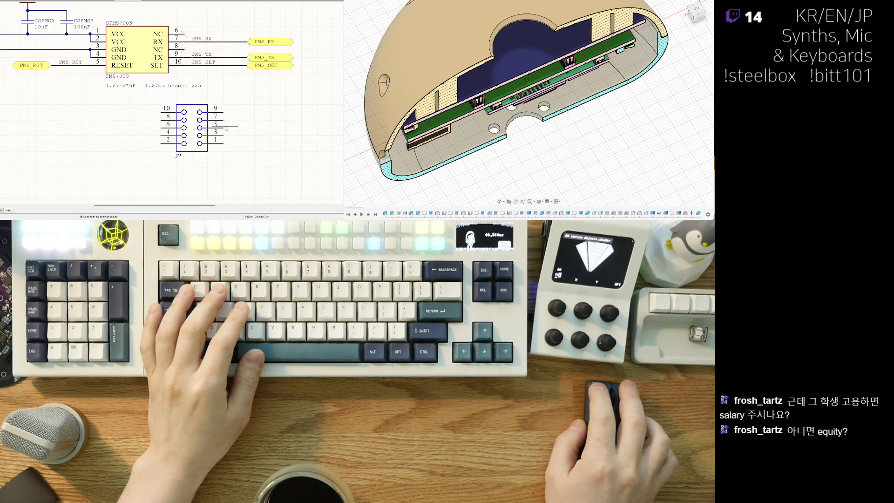
pyautogui.press('space')
pyautogui.press('space')
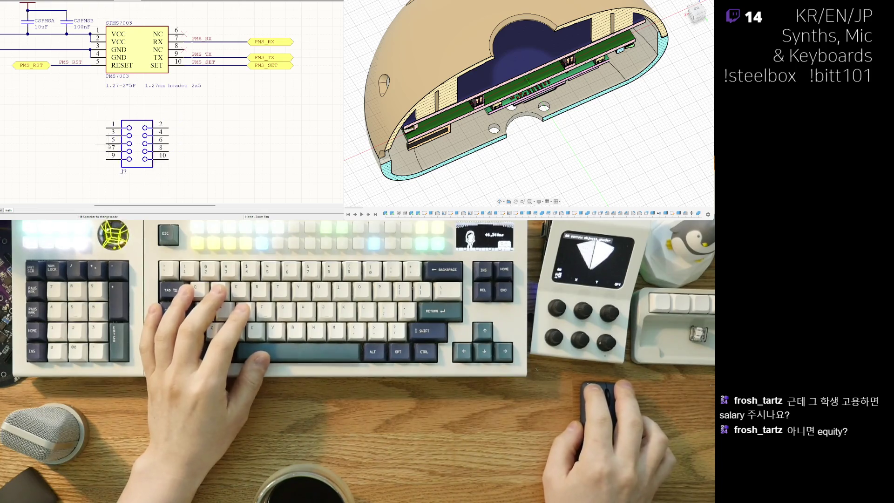
pyautogui.moveTo(84, 115); pyautogui.dragTo(140, 126, button='right')
pyautogui.scroll(2, 137, 125)
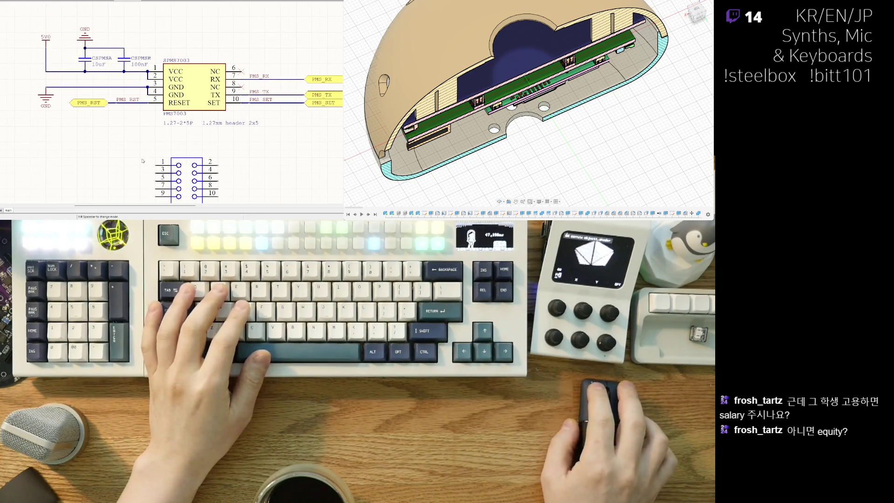
pyautogui.scroll(-2, 143, 161)
pyautogui.hscroll(1, 118, 117)
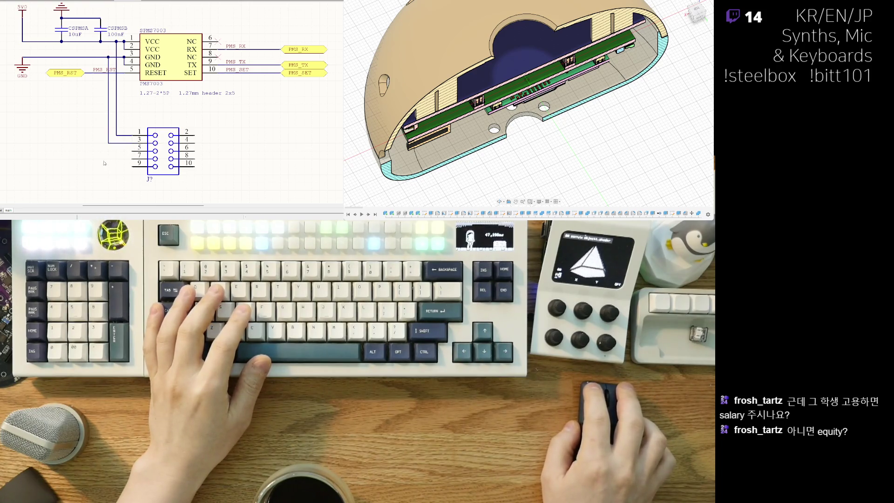
pyautogui.hscroll(1, 104, 163)
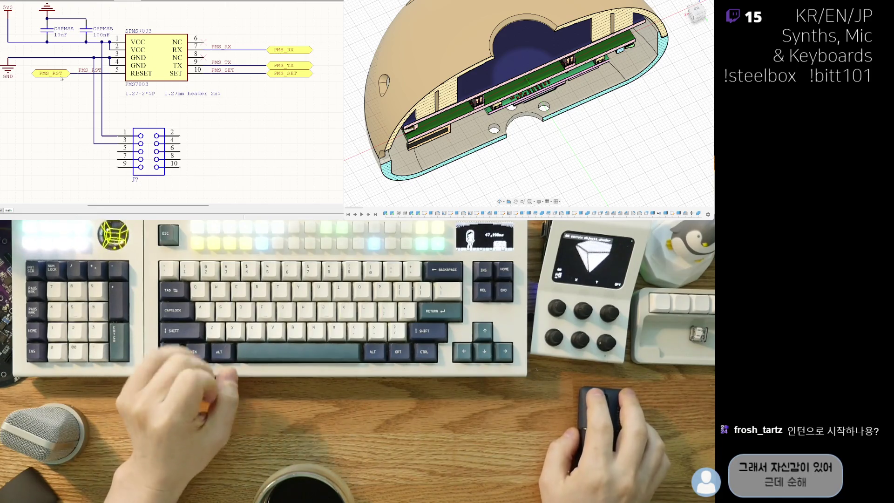
# - Turn the left GND symbol 90 degrees sideways
pyautogui.moveTo(43, 80); pyautogui.dragTo(88, 144, button='middle')
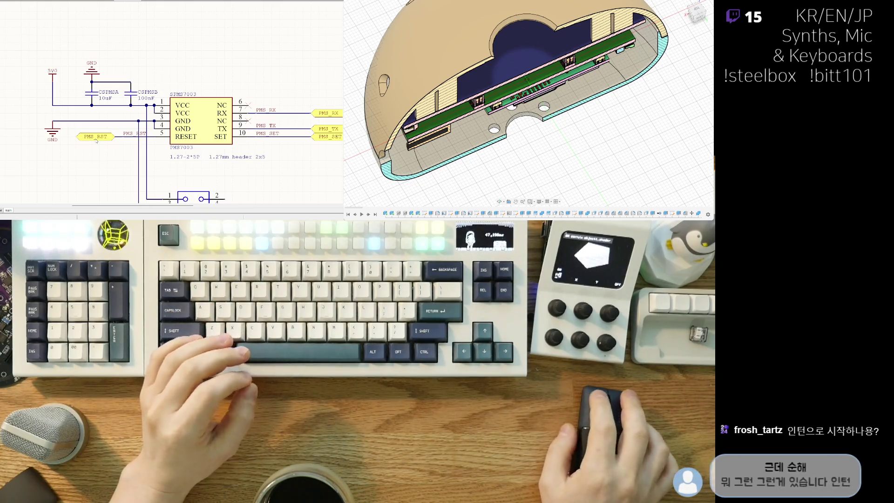
pyautogui.moveTo(52, 130)
pyautogui.mouseDown()
pyautogui.moveTo(27, 121)
pyautogui.moveTo(40, 140)
pyautogui.mouseUp()
pyautogui.press('space')
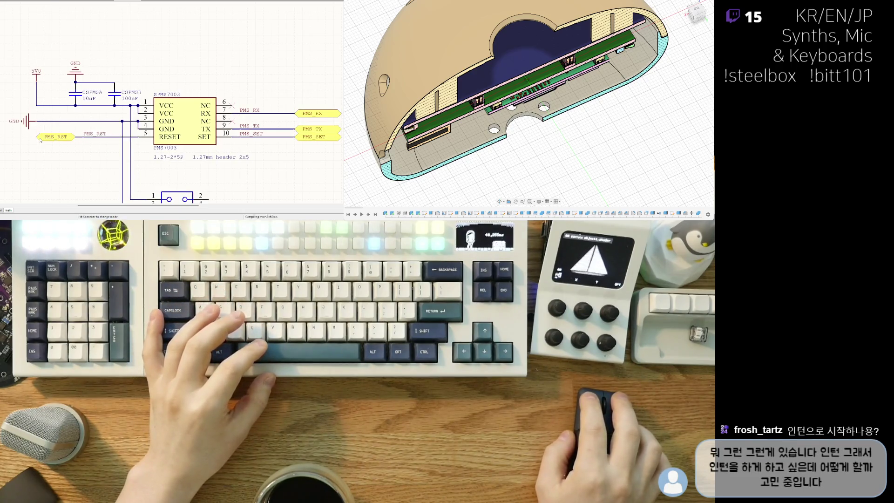
pyautogui.moveTo(40, 140); pyautogui.dragTo(24, 126, button='right')
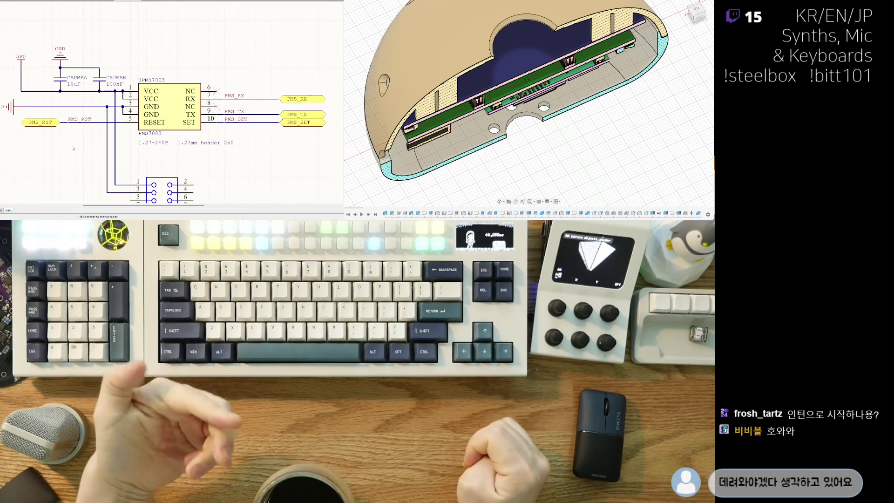
pyautogui.moveTo(220, 183); pyautogui.dragTo(172, 149, button='right')
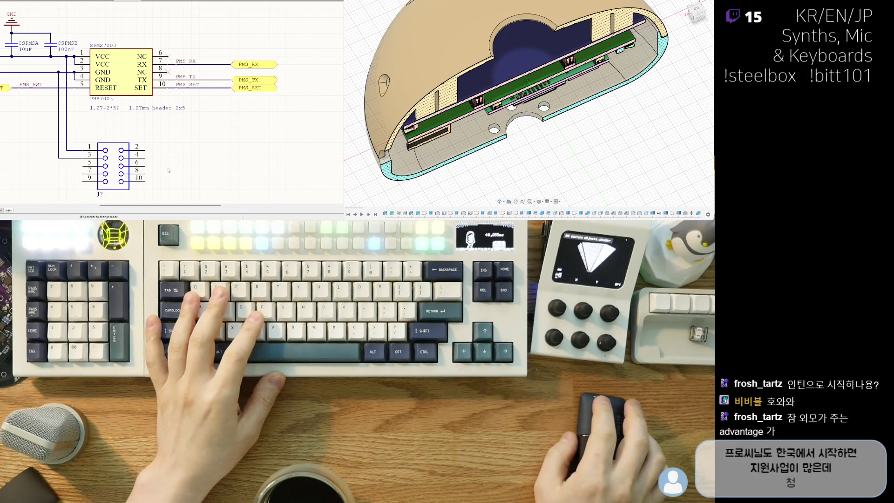
# - Move header J? right of the sensor and wire sensor pins to J? pins 1 and 7
pyautogui.moveTo(148, 166)
pyautogui.mouseDown()
pyautogui.moveTo(257, 166)
pyautogui.moveTo(226, 158)
pyautogui.moveTo(242, 158)
pyautogui.mouseUp()
pyautogui.click(207, 150)
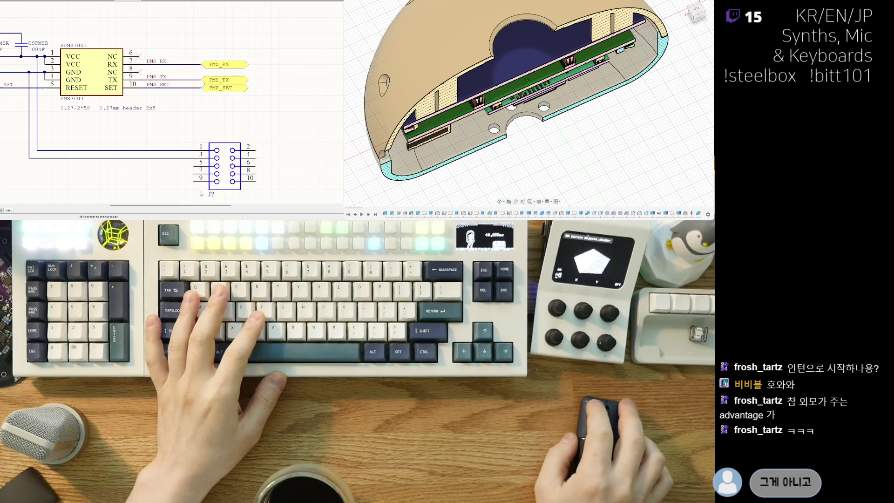
pyautogui.moveTo(167, 187); pyautogui.dragTo(150, 183, button='right')
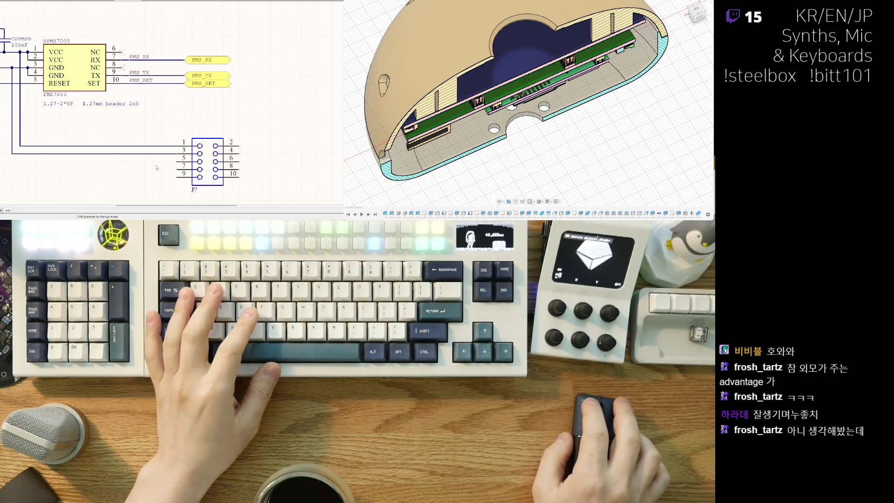
pyautogui.click(179, 170)
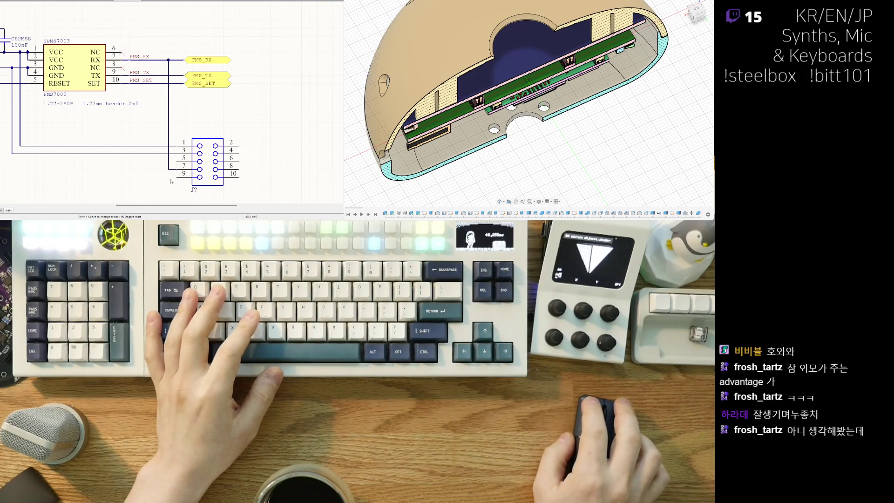
pyautogui.moveTo(182, 95); pyautogui.dragTo(158, 99, button='middle')
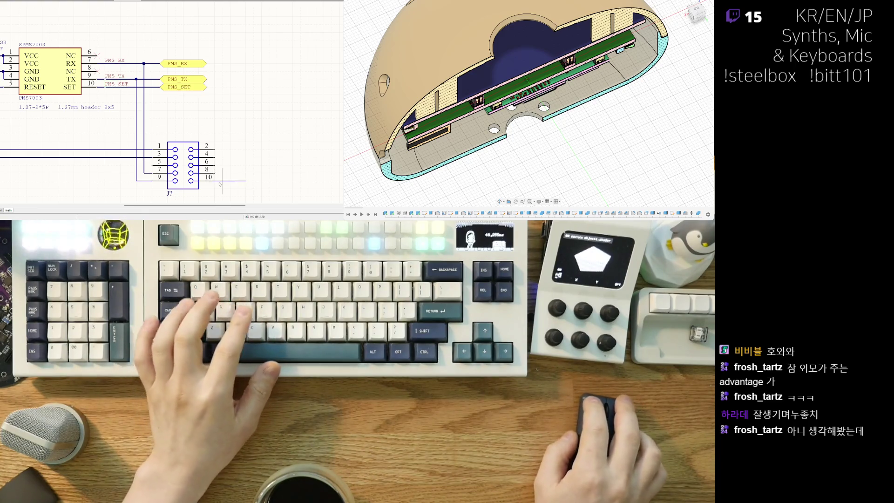
# - Add the PMS_SET net label at header pin 10
pyautogui.press('n')
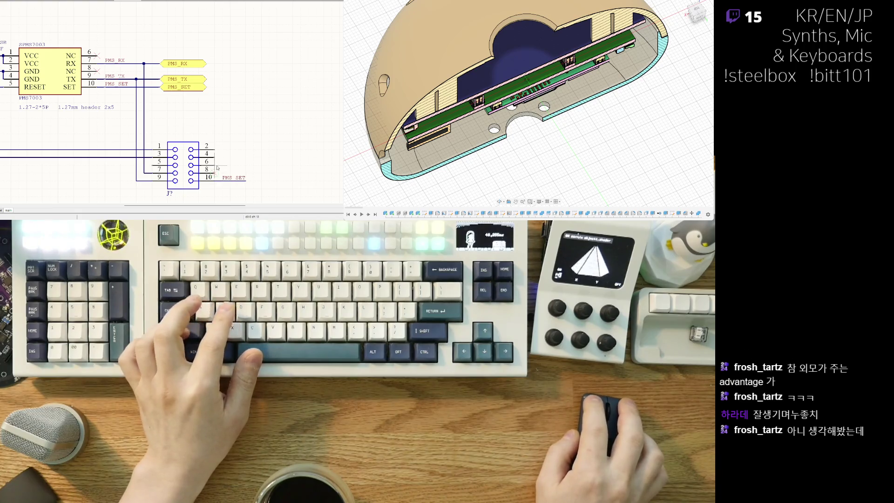
pyautogui.hscroll(-3, 226, 157)
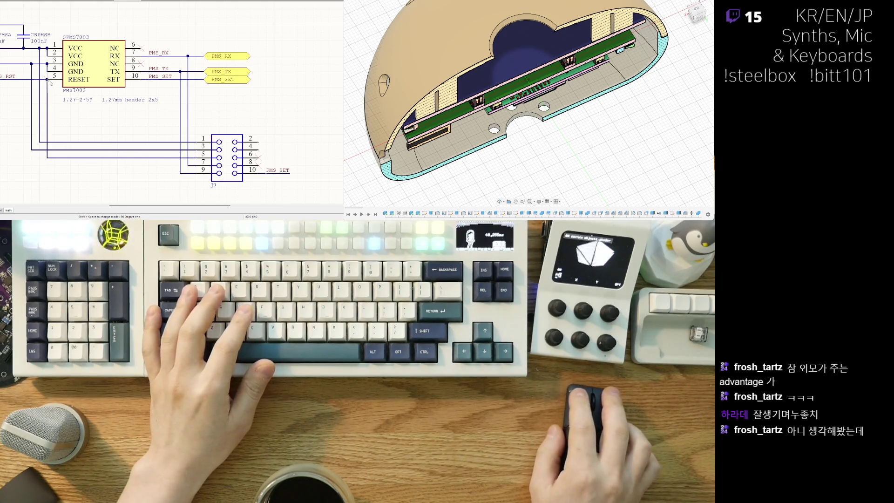
pyautogui.hscroll(2, 54, 98)
pyautogui.hscroll(3, 60, 124)
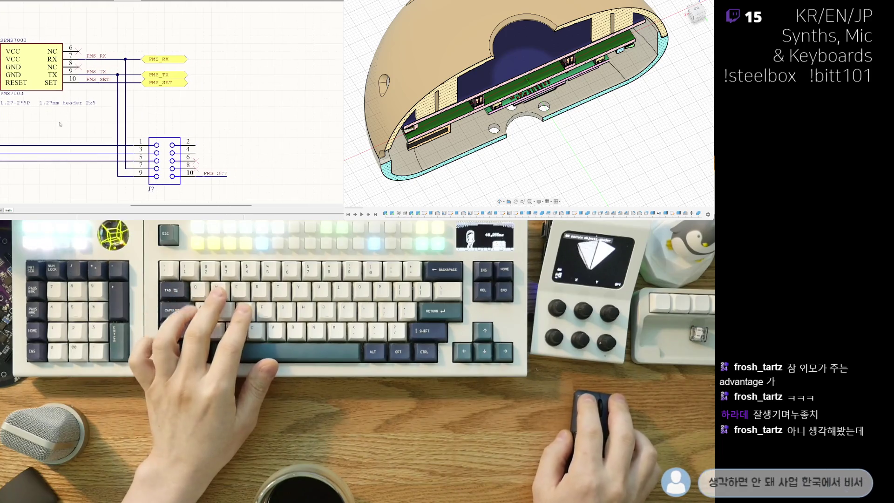
pyautogui.hscroll(-3, 182, 111)
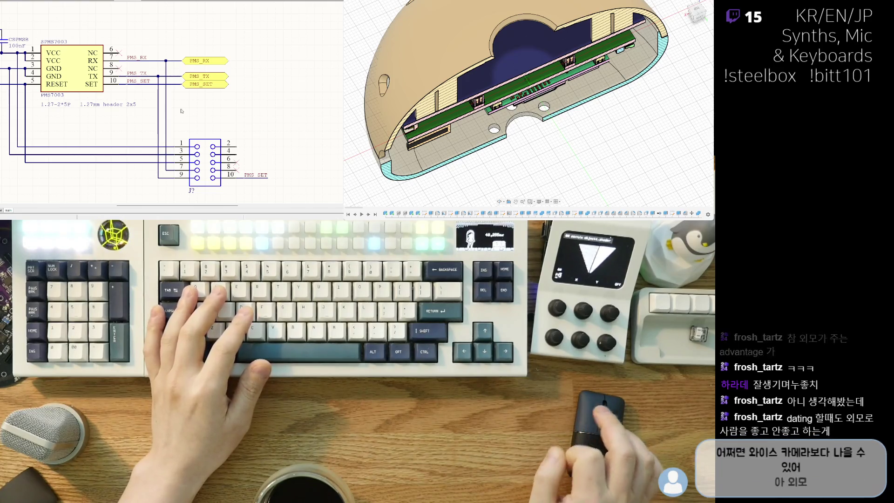
# - Start a new wire at the header pin end and fix its first corner point
pyautogui.moveTo(227, 141); pyautogui.dragTo(257, 141, button='right')
pyautogui.click(265, 146)
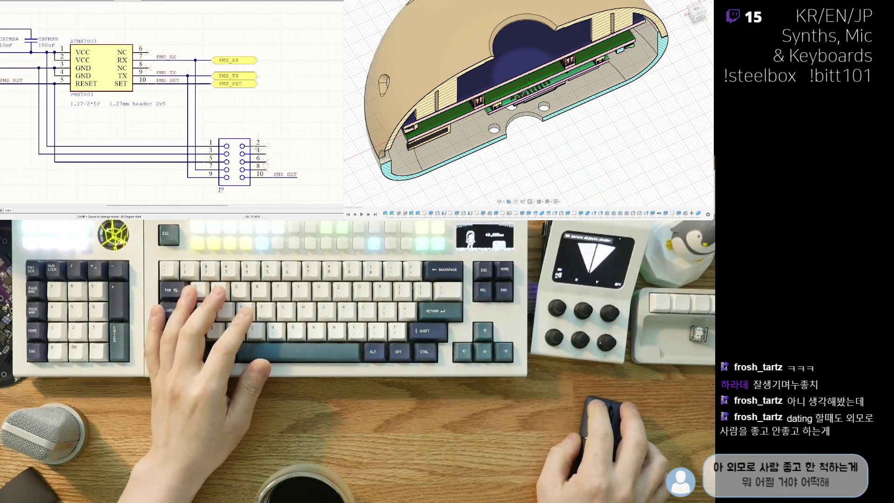
pyautogui.click(204, 147)
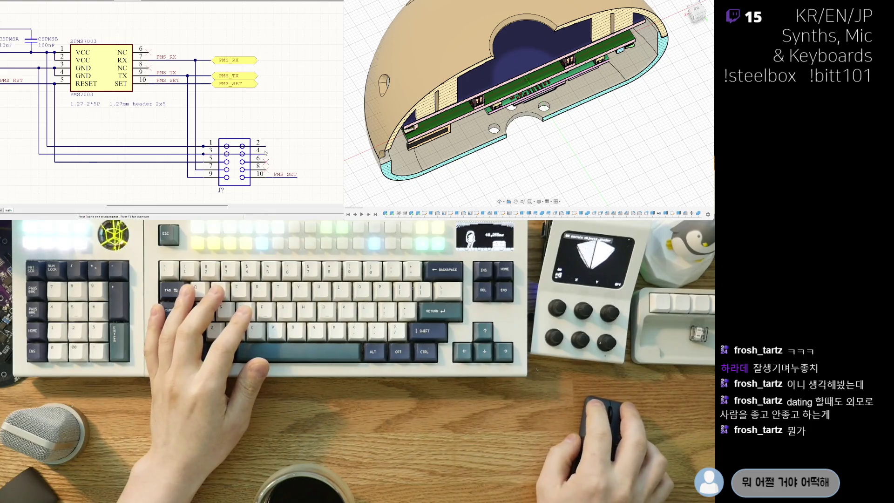
pyautogui.keyDown('ctrl'); pyautogui.scroll(-2, 266, 152); pyautogui.keyUp('ctrl')
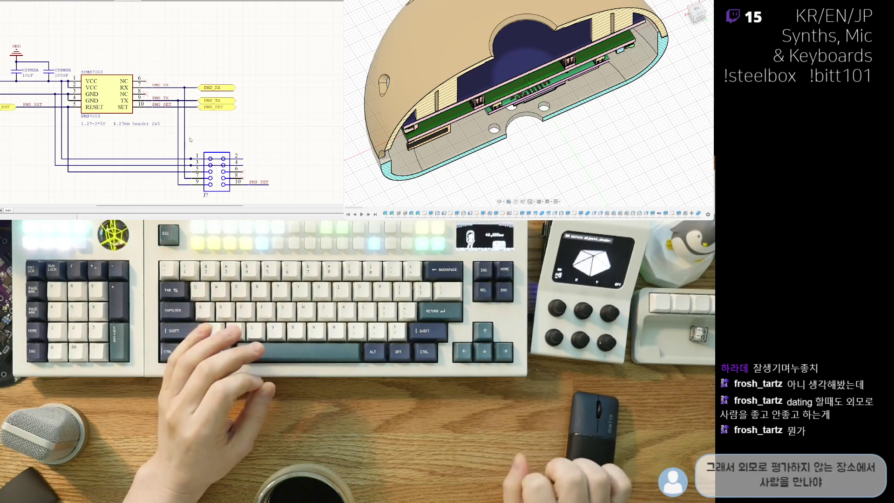
pyautogui.keyDown('ctrl'); pyautogui.scroll(-2, 196, 149); pyautogui.keyUp('ctrl')
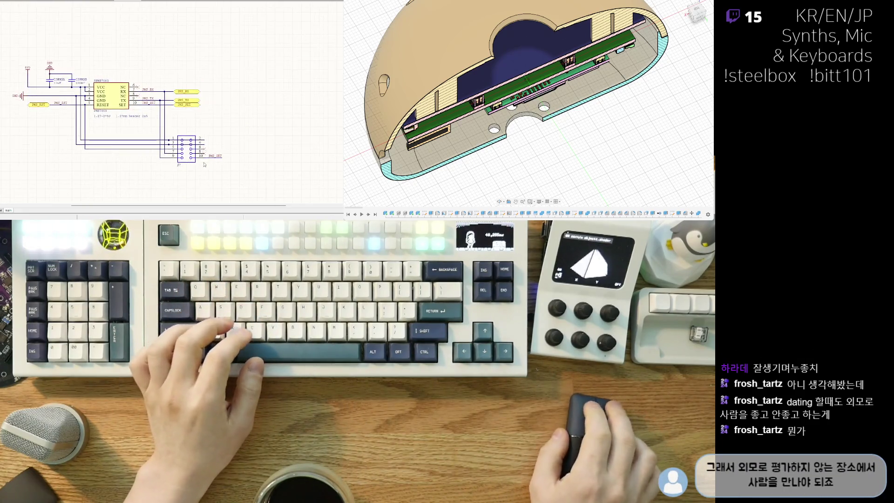
pyautogui.keyDown('ctrl'); pyautogui.scroll(2, 204, 164); pyautogui.keyUp('ctrl')
pyautogui.moveTo(130, 149); pyautogui.dragTo(151, 163, button='right')
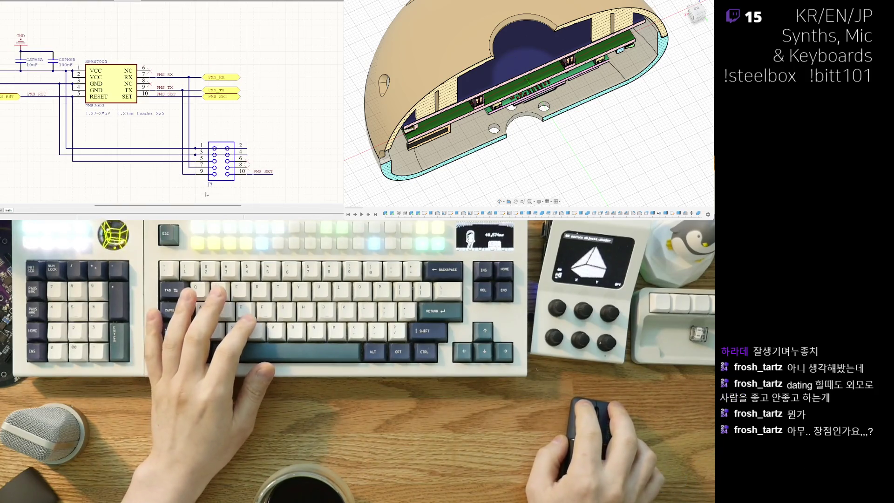
pyautogui.moveTo(207, 194); pyautogui.dragTo(191, 186, button='right')
pyautogui.keyDown('ctrl'); pyautogui.scroll(1, 196, 180); pyautogui.keyUp('ctrl')
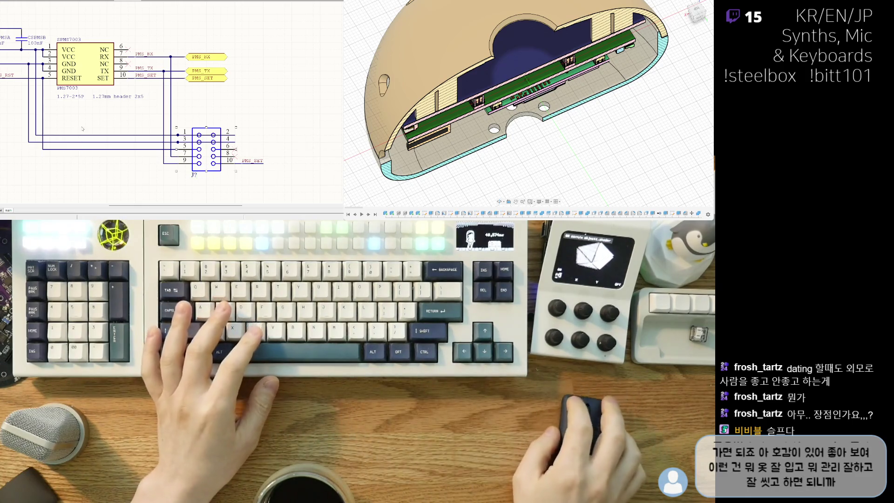
# - Terminate the new wire at the upper junction
pyautogui.click(52, 116)
pyautogui.click(30, 111)
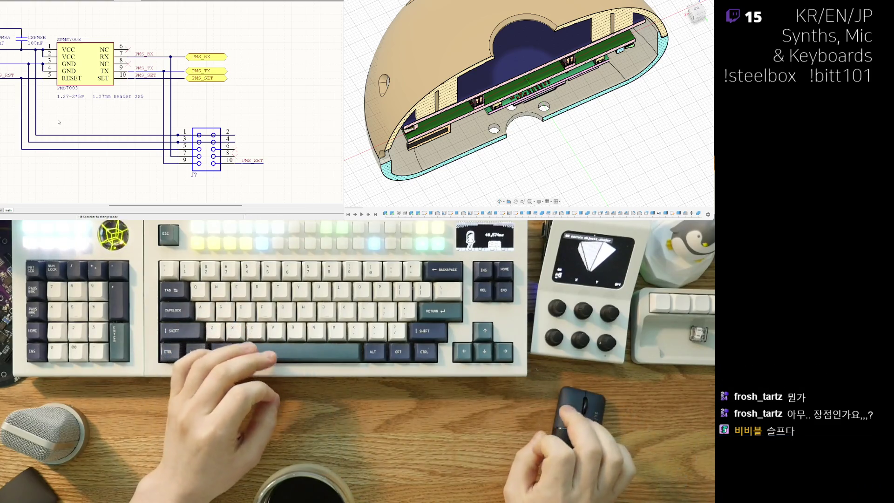
pyautogui.moveTo(58, 122); pyautogui.dragTo(113, 111, button='right')
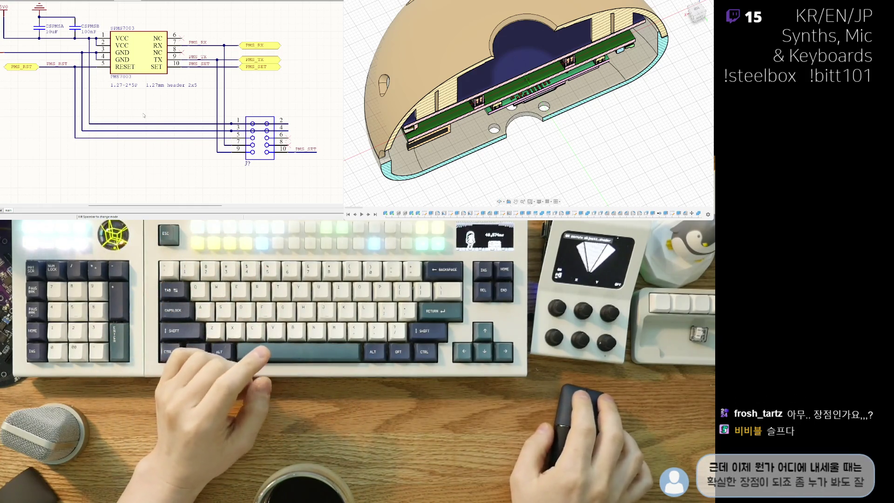
pyautogui.hscroll(3, 126, 113)
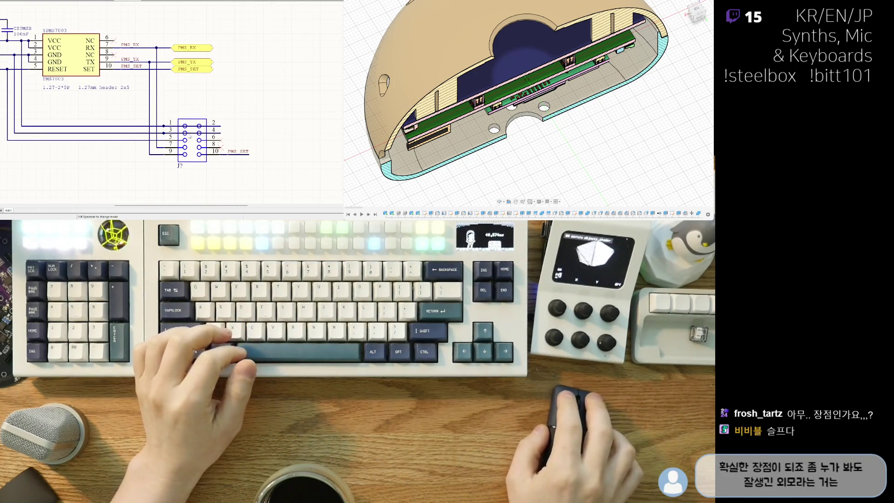
# - Shift the 2x5 header slightly right along with its wires
pyautogui.moveTo(164, 143); pyautogui.dragTo(176, 143)
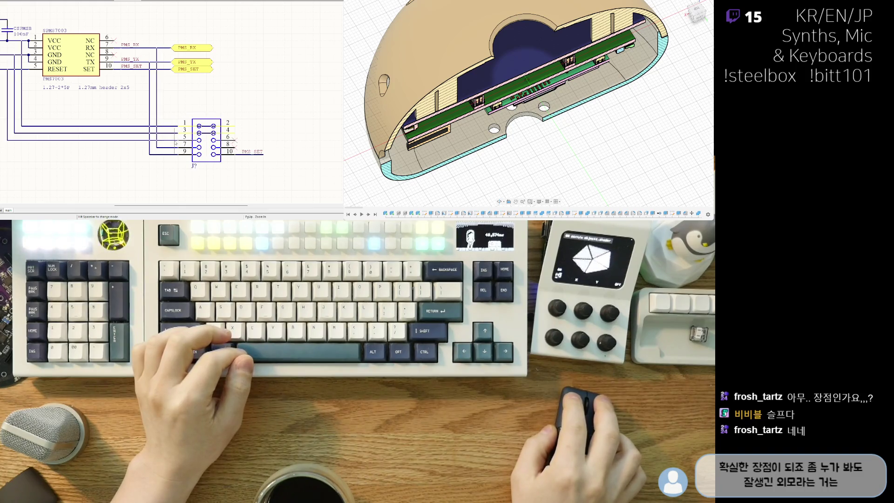
pyautogui.hscroll(1, 145, 163)
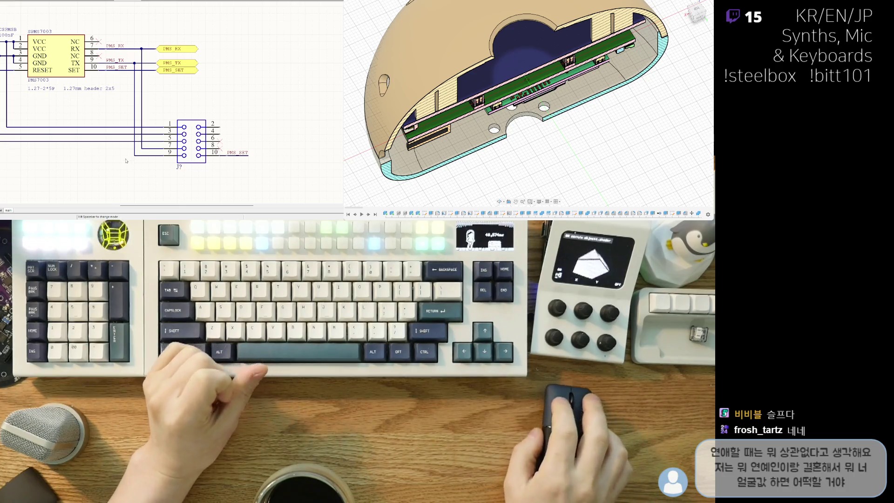
pyautogui.moveTo(171, 114); pyautogui.dragTo(243, 125, button='right')
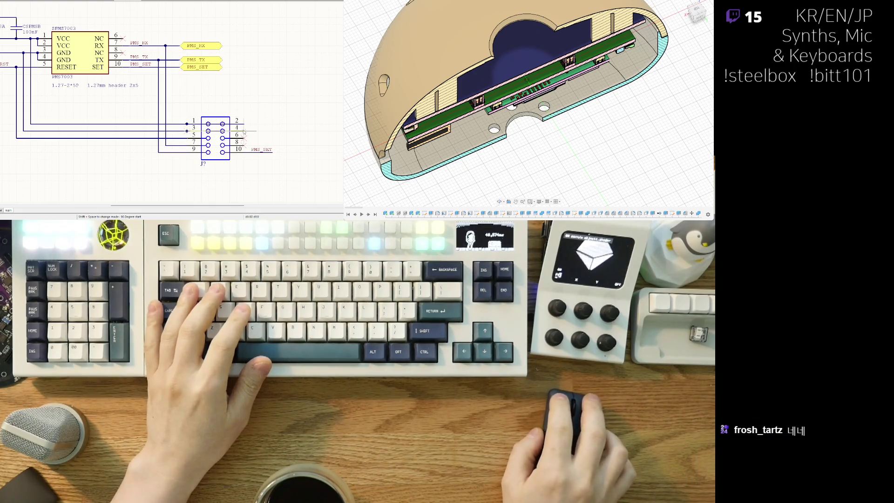
pyautogui.moveTo(172, 121); pyautogui.dragTo(233, 133, button='right')
pyautogui.doubleClick(263, 175)
# - Rename the 2x5 header's designator from J? to JPMS_PH
pyautogui.write('JPMS_PH')
pyautogui.press('Return')
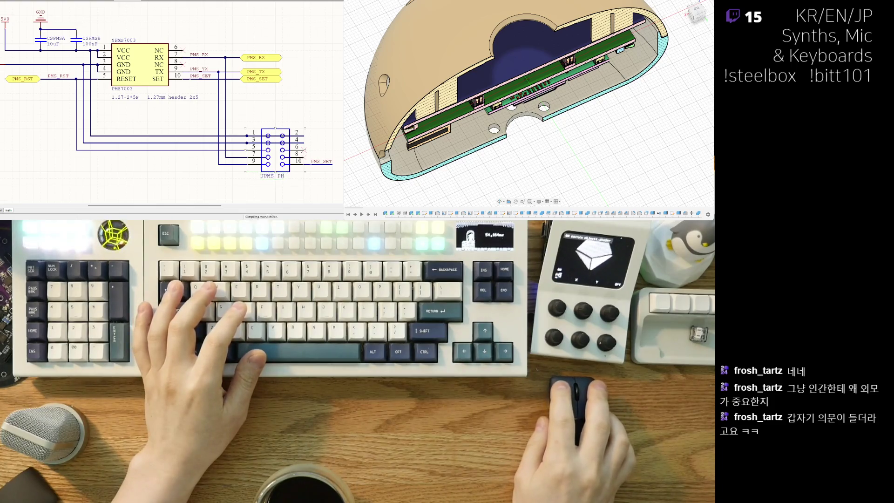
pyautogui.moveTo(185, 143); pyautogui.dragTo(152, 146, button='right')
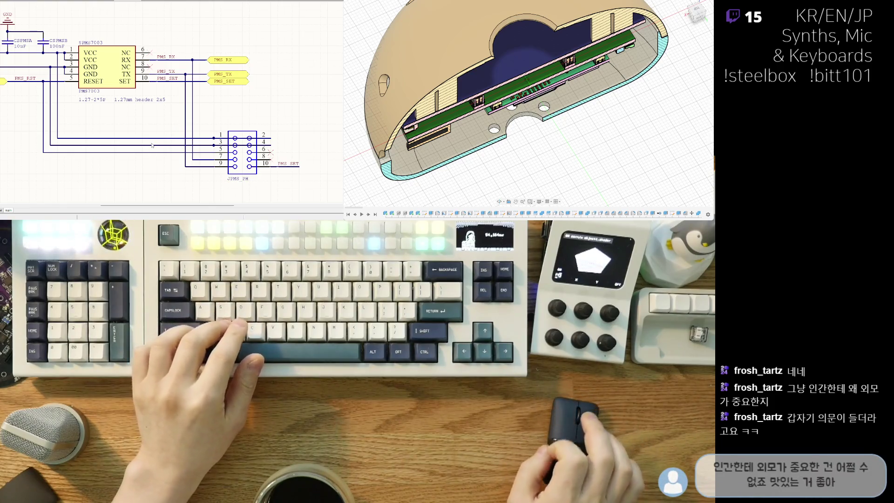
pyautogui.scroll(-2, 154, 148)
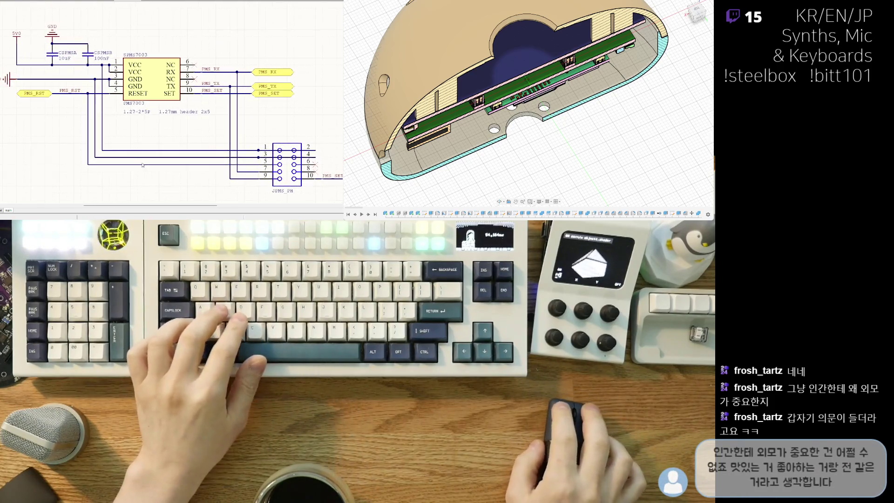
pyautogui.moveTo(118, 165); pyautogui.dragTo(119, 145, button='right')
pyautogui.scroll(1, 234, 106)
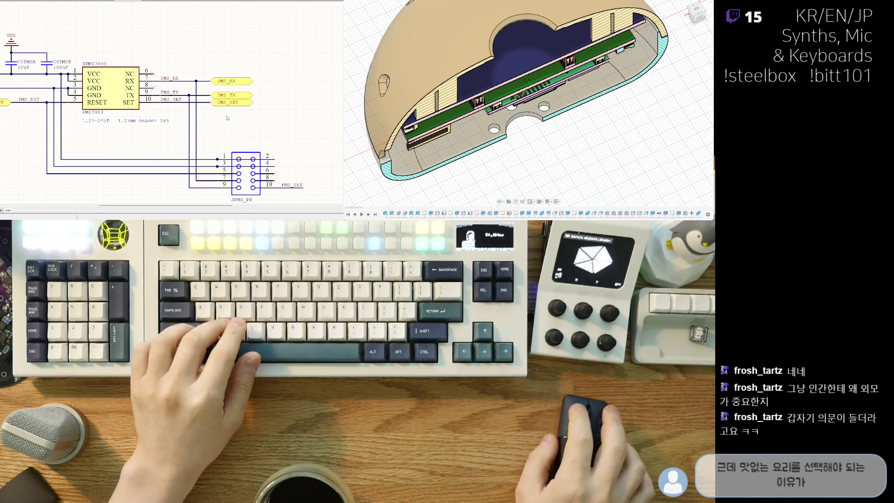
pyautogui.scroll(-2, 214, 117)
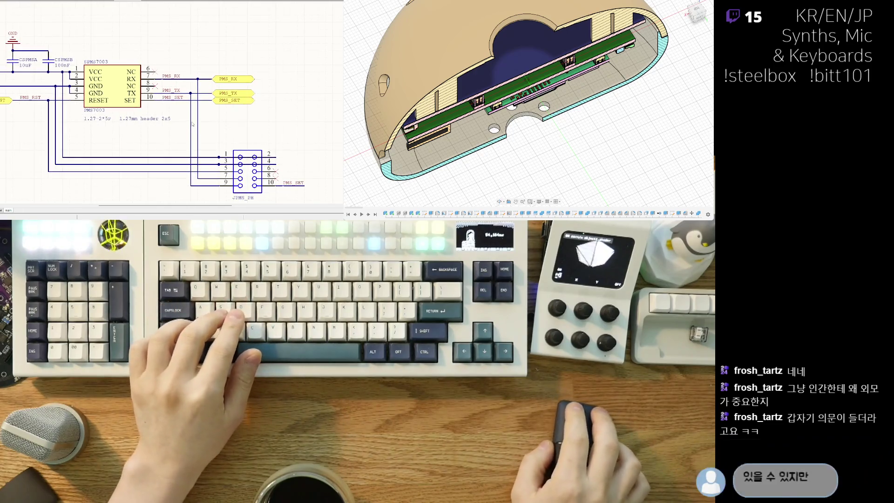
pyautogui.moveTo(205, 117); pyautogui.dragTo(215, 112, button='right')
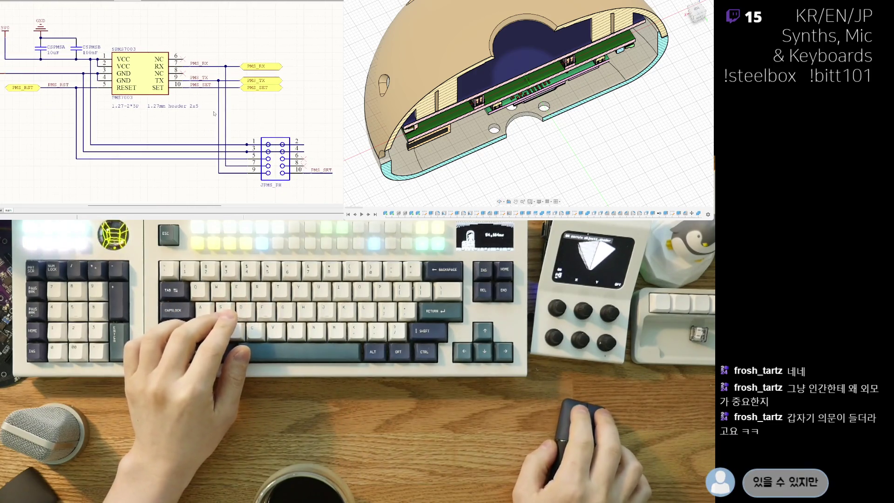
# - Delete the PMS_RX, PMS_TX and PMS_SET labels and wires, then undo the deletion
pyautogui.moveTo(294, 66); pyautogui.dragTo(254, 72, button='right')
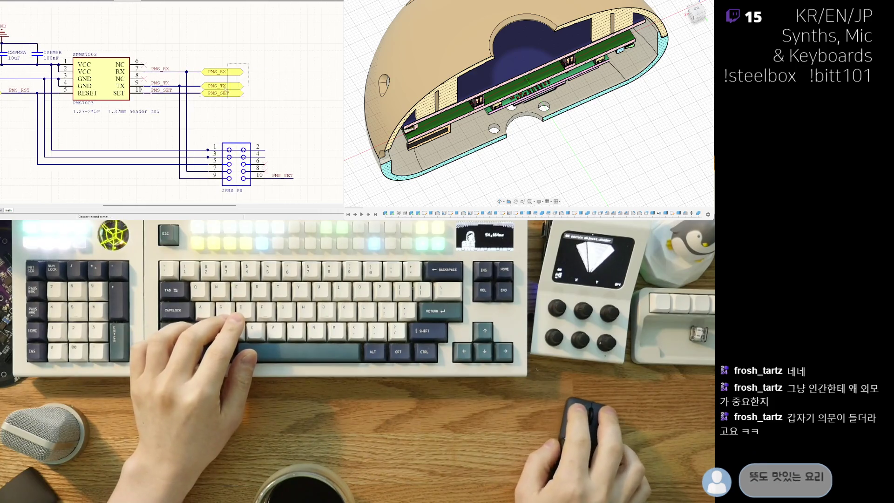
pyautogui.moveTo(254, 72)
pyautogui.mouseDown()
pyautogui.moveTo(270, 97)
pyautogui.moveTo(293, 96)
pyautogui.mouseUp()
pyautogui.press('Delete')
pyautogui.hotkey('ctrl', 'z')
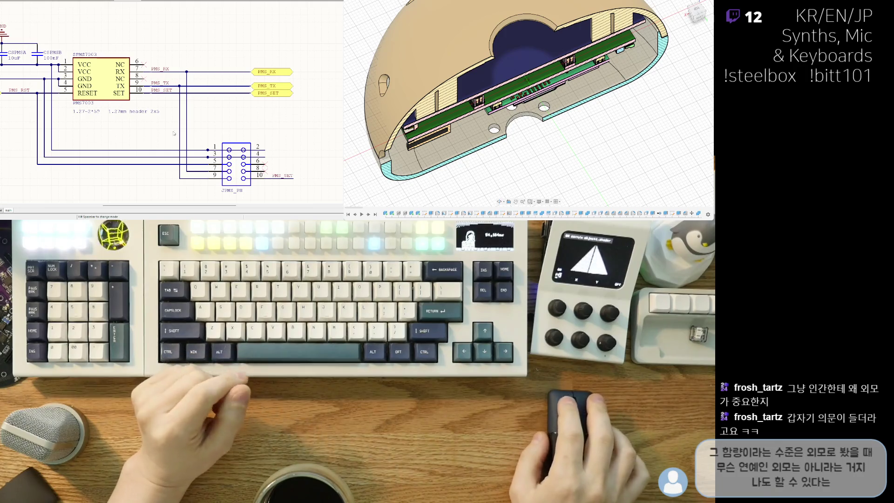
# - Switch to the PCB layout around the header's footprint
pyautogui.keyDown('shift'); pyautogui.hscroll(-3, 159, 130); pyautogui.keyUp('shift')
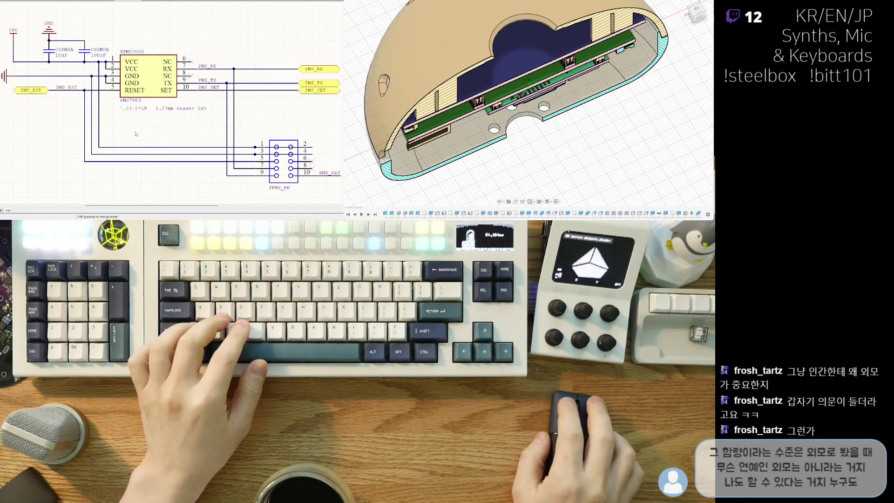
pyautogui.moveTo(178, 146); pyautogui.dragTo(148, 135, button='middle')
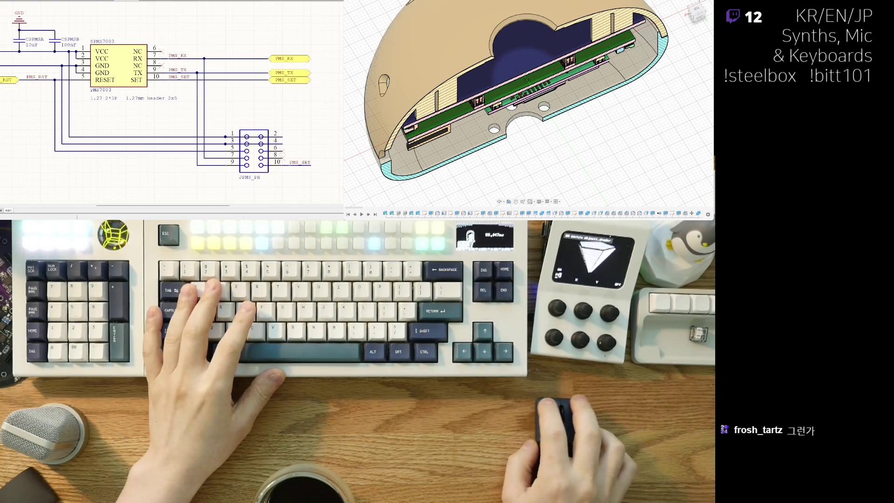
pyautogui.hotkey('ctrl', 'Tab')
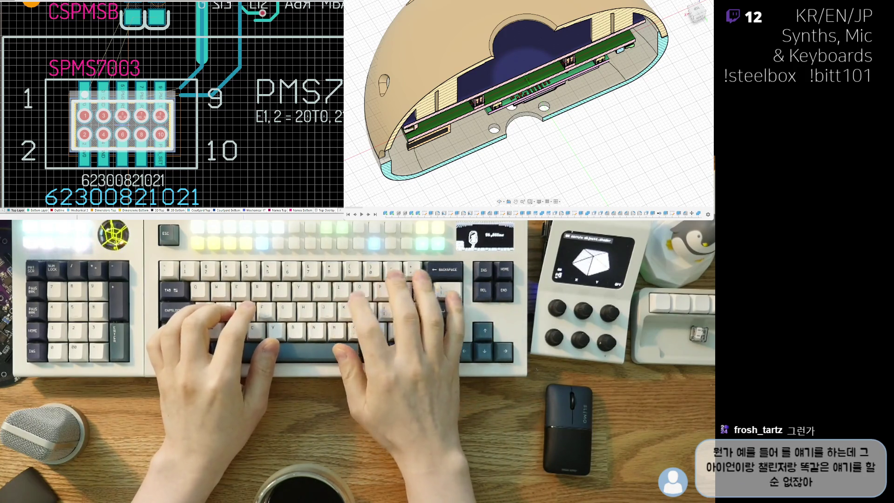
# - Confirm the JPMS_PH name on the PCB footprint and clear the selection
pyautogui.press('Return')
pyautogui.scroll(-1, 62, 166)
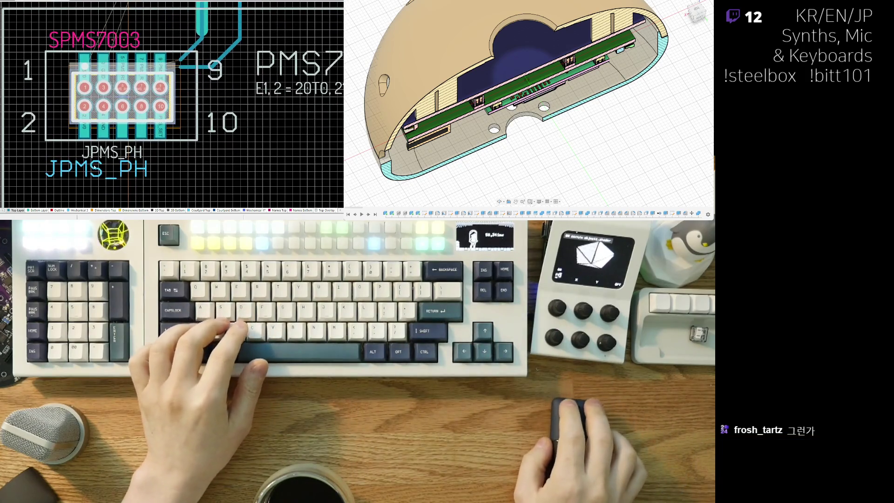
pyautogui.click(39, 195)
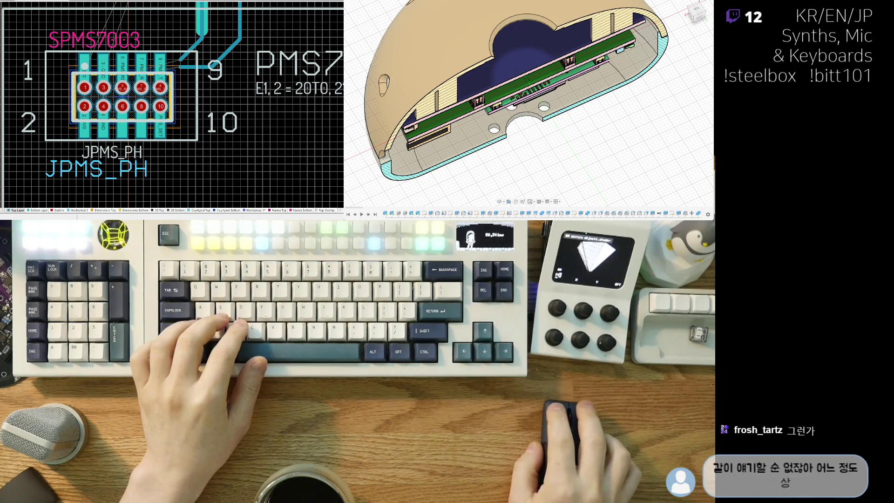
# - Frame the PMS7003 connector and its traces on the board
pyautogui.hotkey('ctrl', 'Tab')
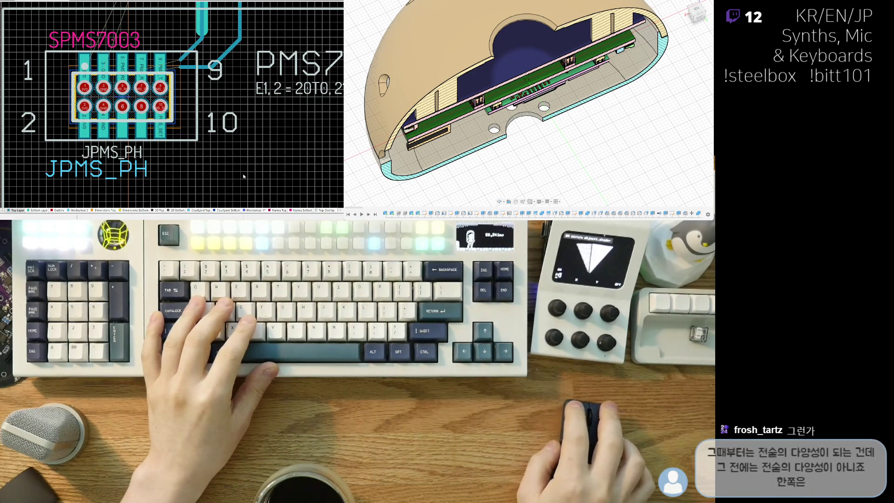
pyautogui.keyDown('ctrl'); pyautogui.scroll(-5, 171, 172); pyautogui.keyUp('ctrl')
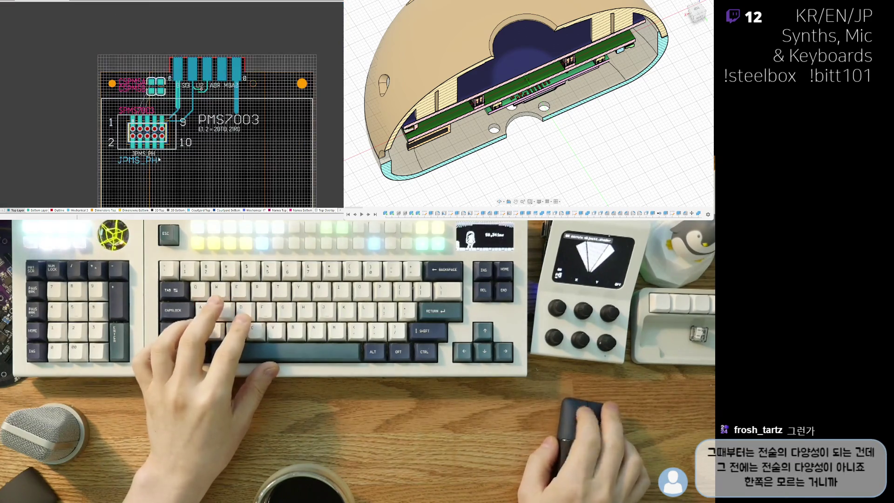
pyautogui.keyDown('ctrl'); pyautogui.scroll(-2, 116, 82); pyautogui.keyUp('ctrl')
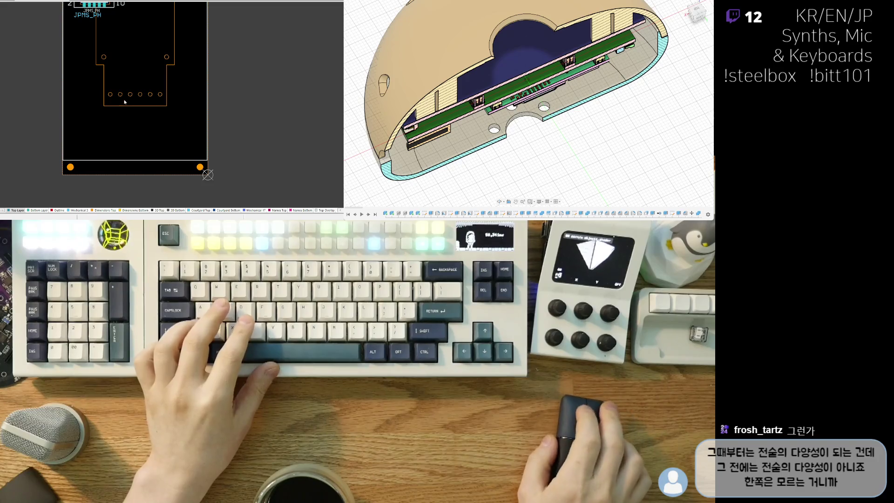
pyautogui.moveTo(125, 115); pyautogui.dragTo(138, 157, button='right')
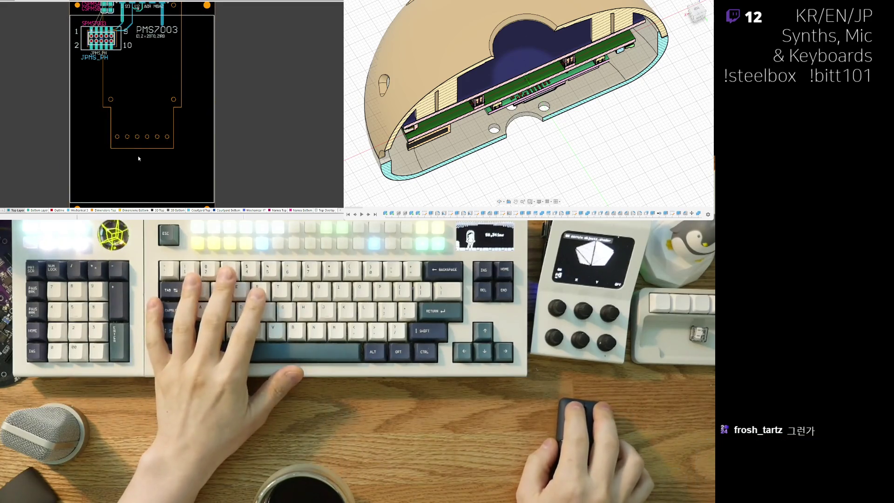
pyautogui.moveTo(132, 91); pyautogui.dragTo(130, 127, button='right')
# - View the board in 3D, then return to the 2D layer view
pyautogui.press('3')
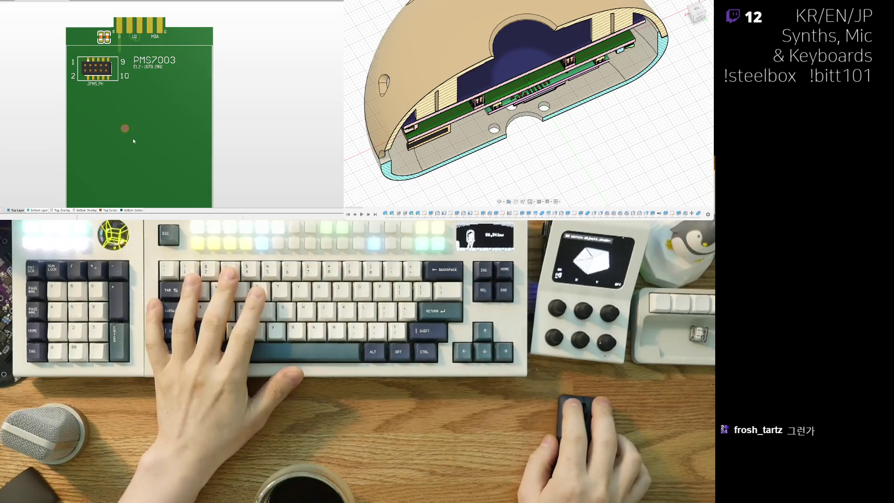
pyautogui.press('2')
pyautogui.keyDown('ctrl'); pyautogui.scroll(5, 123, 75); pyautogui.keyUp('ctrl')
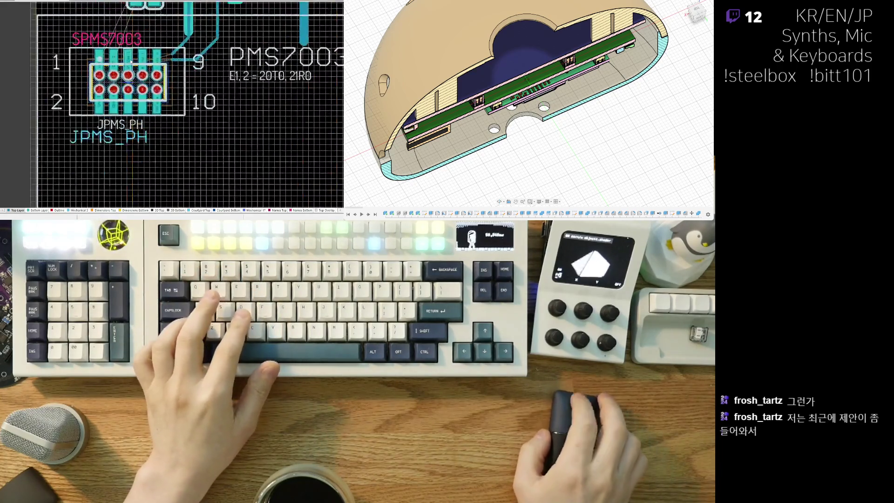
# - Select the JPMS_PH footprint and zoom in on its ten numbered pads
pyautogui.click(110, 96)
pyautogui.keyDown('ctrl'); pyautogui.scroll(-5, 107, 105); pyautogui.keyUp('ctrl')
pyautogui.moveTo(30, 113); pyautogui.dragTo(76, 113, button='right')
pyautogui.keyDown('ctrl'); pyautogui.scroll(3, 77, 113); pyautogui.keyUp('ctrl')
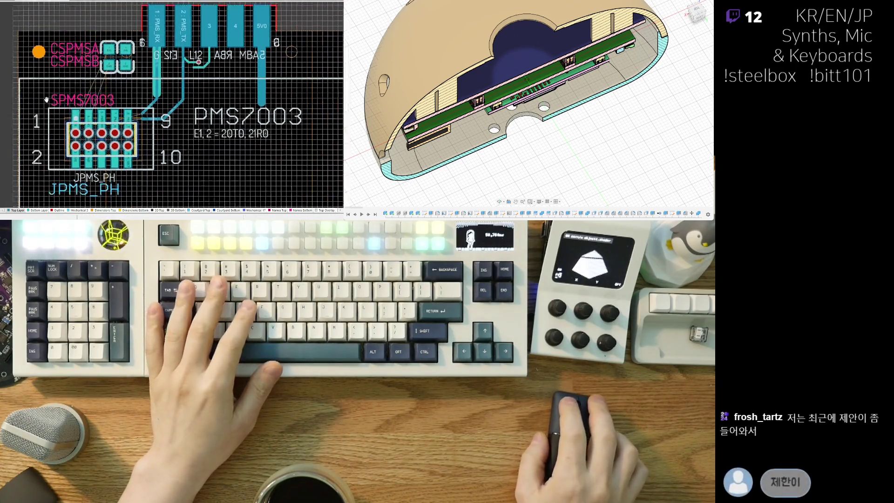
pyautogui.moveTo(105, 126); pyautogui.dragTo(118, 134, button='right')
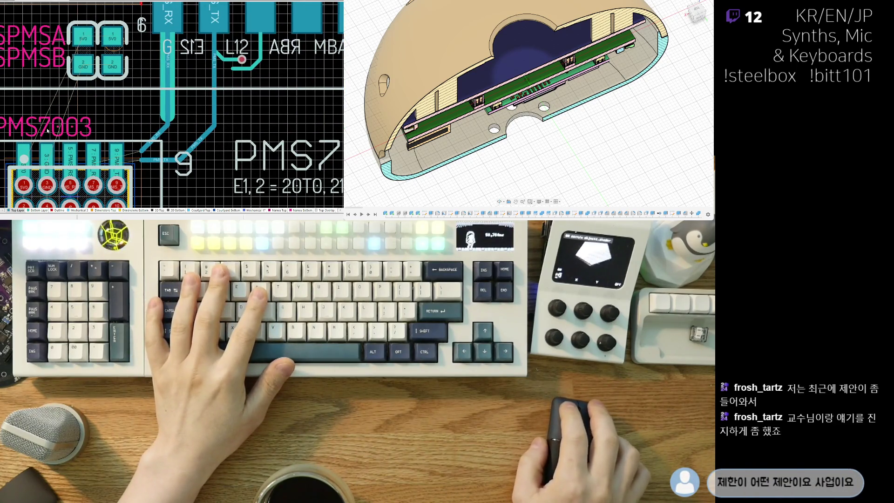
pyautogui.keyDown('ctrl'); pyautogui.scroll(-5, 126, 122); pyautogui.keyUp('ctrl')
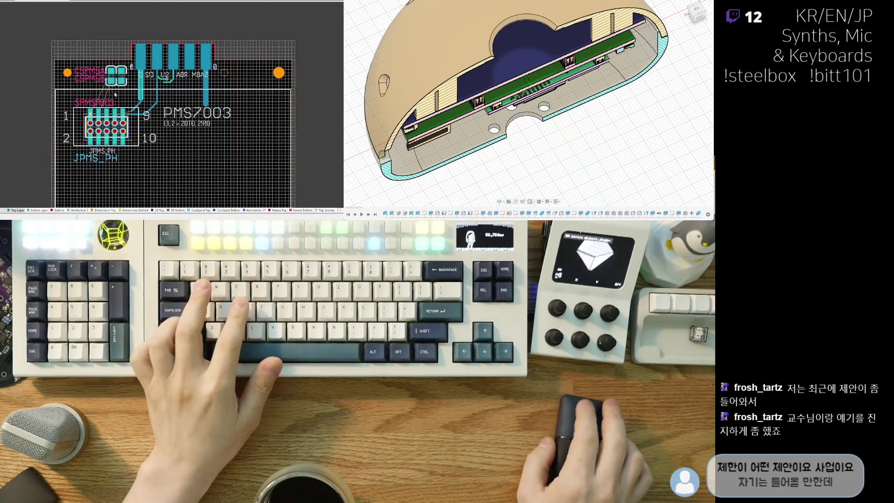
pyautogui.keyDown('ctrl'); pyautogui.scroll(2, 128, 113); pyautogui.keyUp('ctrl')
pyautogui.keyDown('ctrl'); pyautogui.scroll(4, 128, 113); pyautogui.keyUp('ctrl')
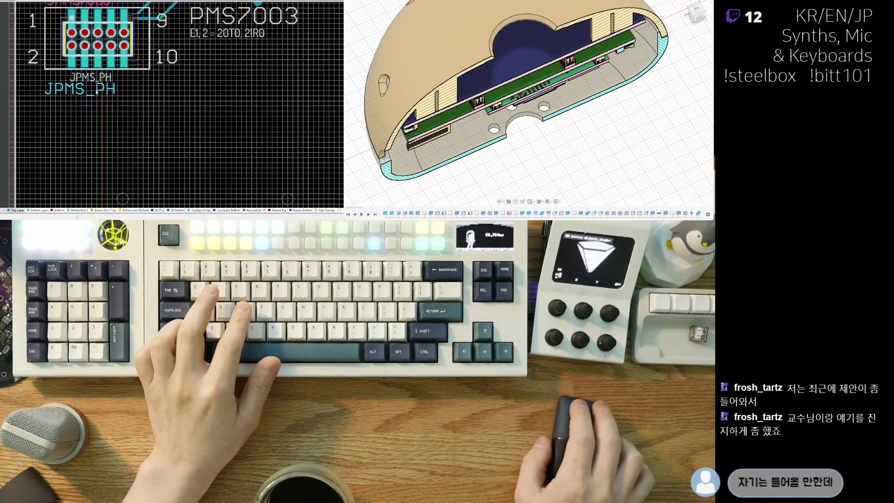
pyautogui.keyDown('ctrl'); pyautogui.scroll(-3, 93, 120); pyautogui.keyUp('ctrl')
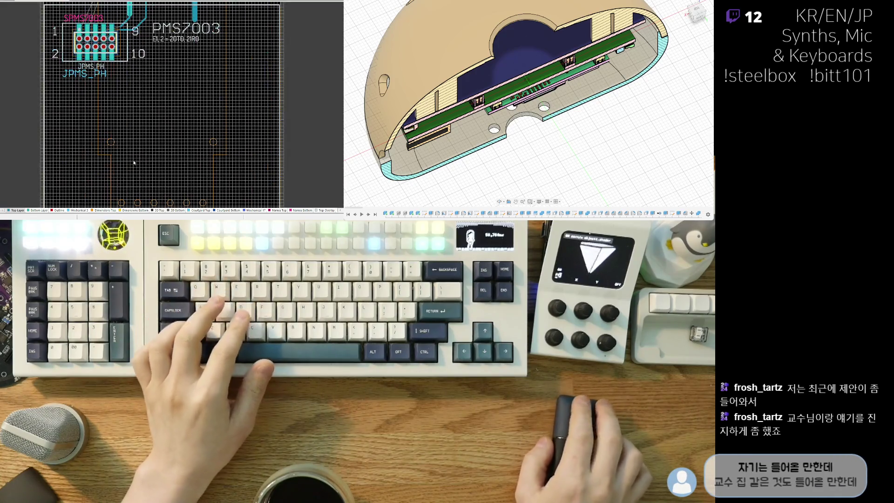
pyautogui.keyDown('ctrl'); pyautogui.scroll(-1, 123, 114); pyautogui.keyUp('ctrl')
pyautogui.scroll(-3, 84, 135)
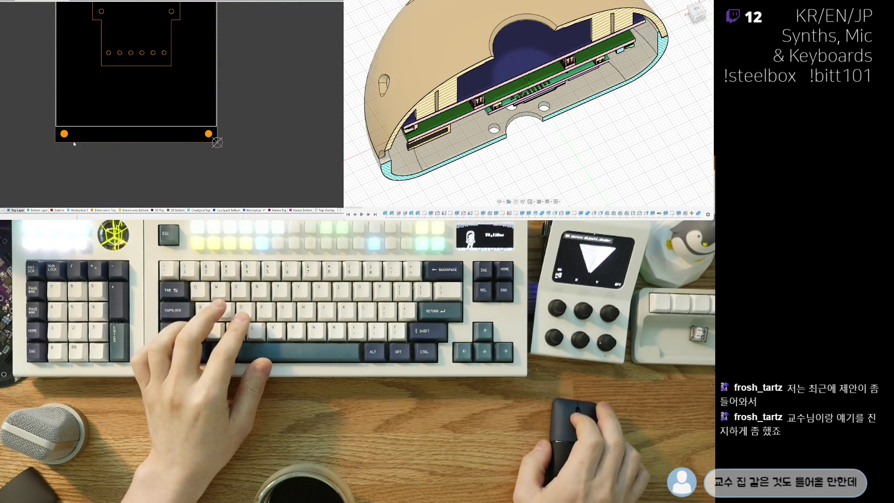
pyautogui.scroll(3, 93, 140)
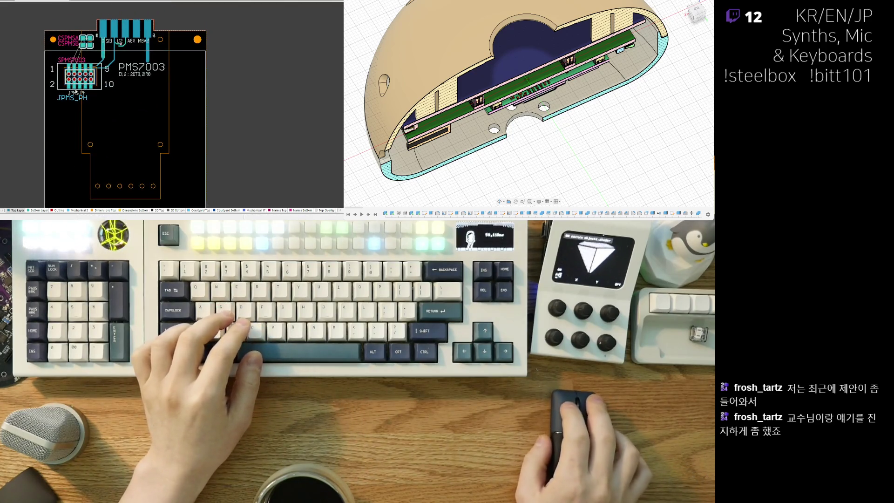
pyautogui.keyDown('ctrl'); pyautogui.scroll(5, 76, 92); pyautogui.keyUp('ctrl')
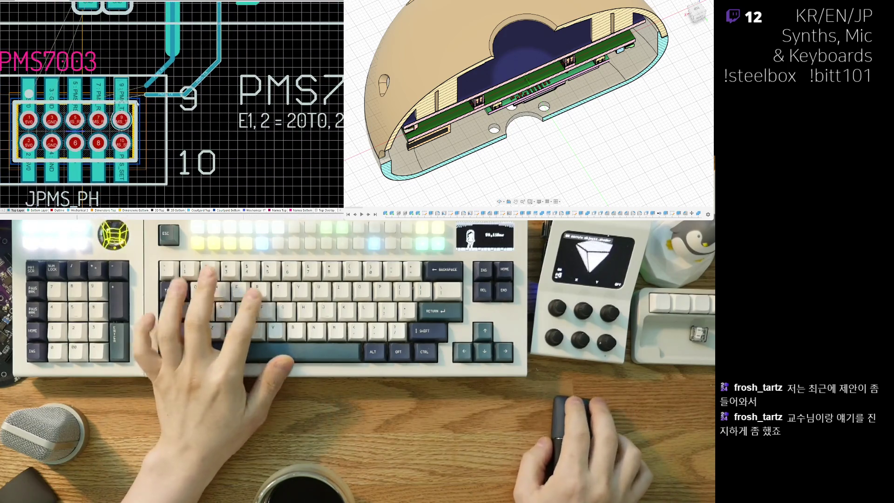
# - Route the PMS_TX track to pad 9 and the PMS_RX track to pad 7
pyautogui.click(148, 97)
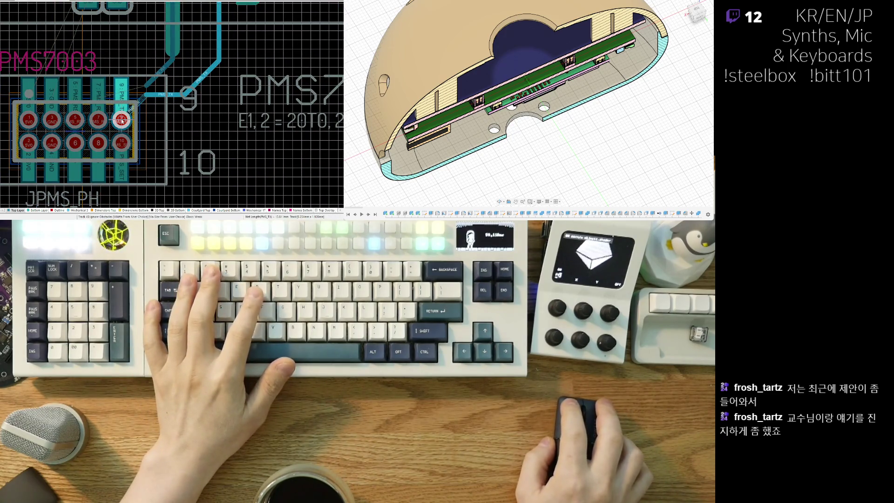
pyautogui.click(122, 120)
pyautogui.click(146, 86)
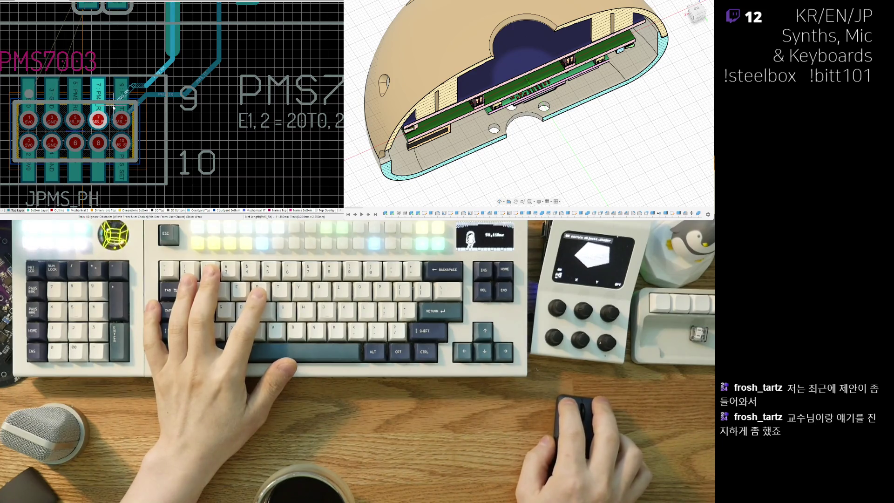
pyautogui.click(99, 122)
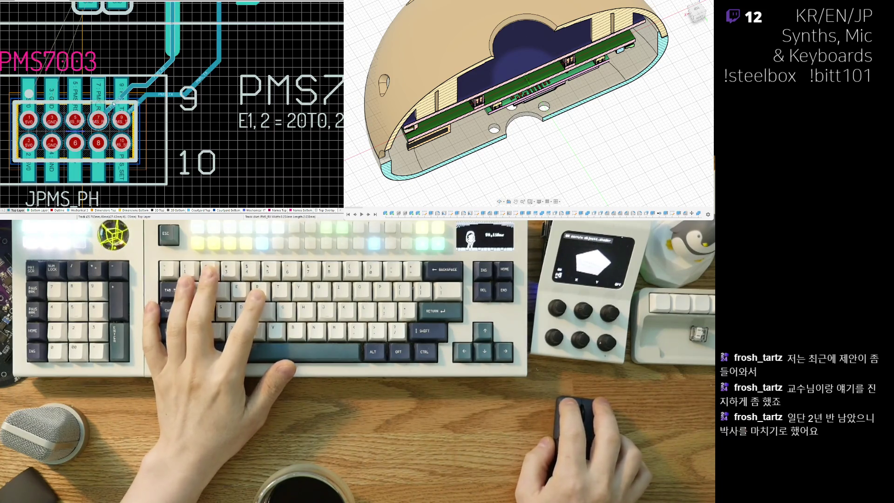
pyautogui.keyDown('ctrl'); pyautogui.scroll(2, 98, 122); pyautogui.keyUp('ctrl')
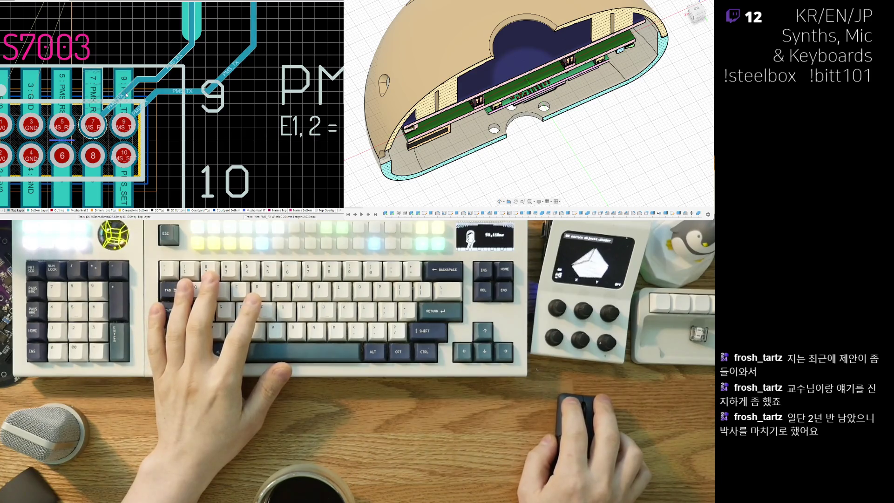
pyautogui.click(103, 76)
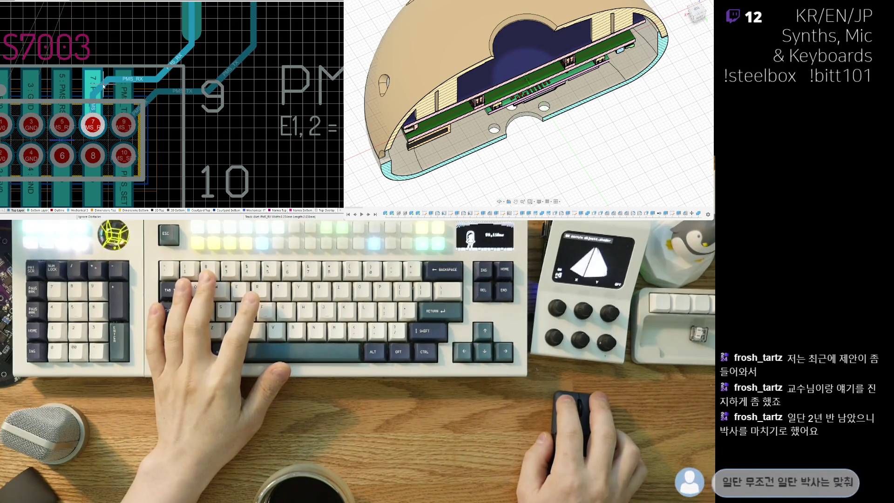
pyautogui.click(103, 86)
# - Re-route the PMS_TX track onto pad 9 of JPMS_PH
pyautogui.click(158, 92)
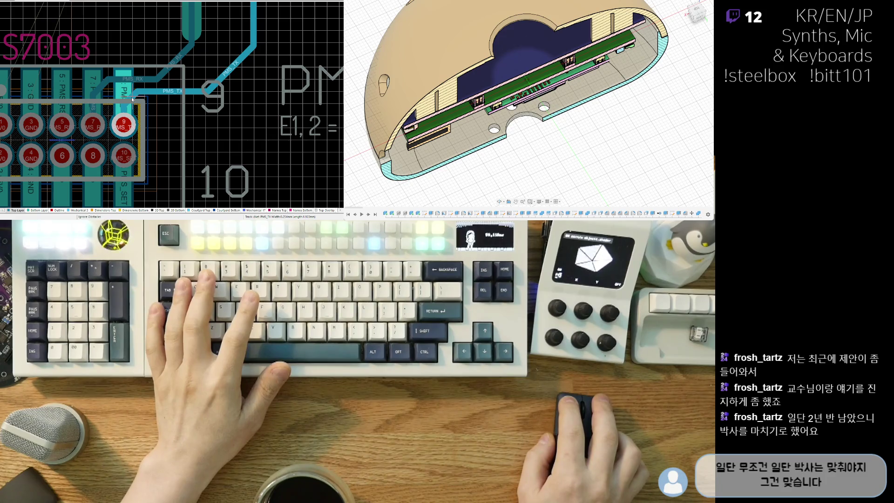
pyautogui.click(133, 99)
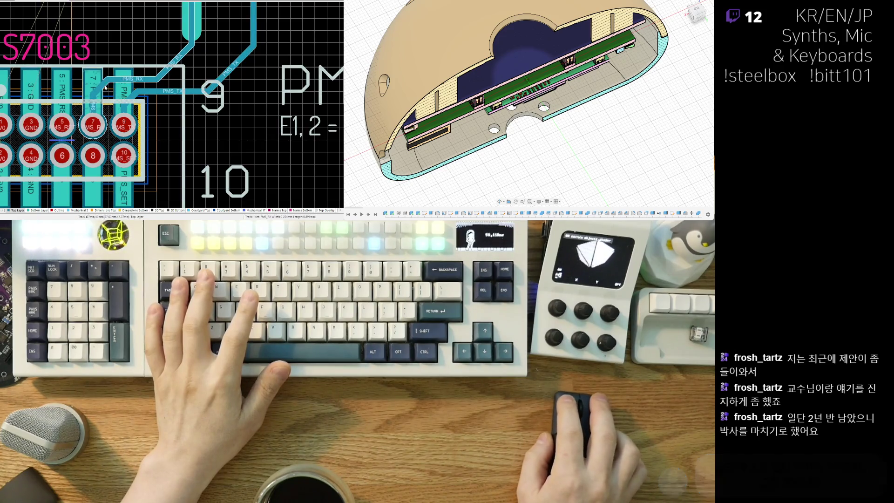
pyautogui.scroll(1, 175, 112)
pyautogui.keyDown('ctrl'); pyautogui.scroll(-3, 175, 112); pyautogui.keyUp('ctrl')
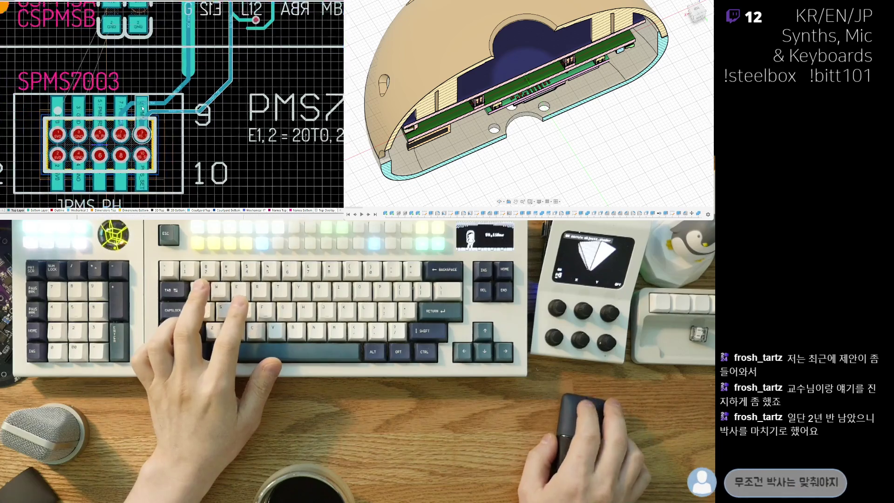
pyautogui.keyDown('ctrl'); pyautogui.scroll(4, 124, 112); pyautogui.keyUp('ctrl')
# - Reshape the PMS_RX track corner into a diagonal
pyautogui.moveTo(136, 99); pyautogui.dragTo(125, 114)
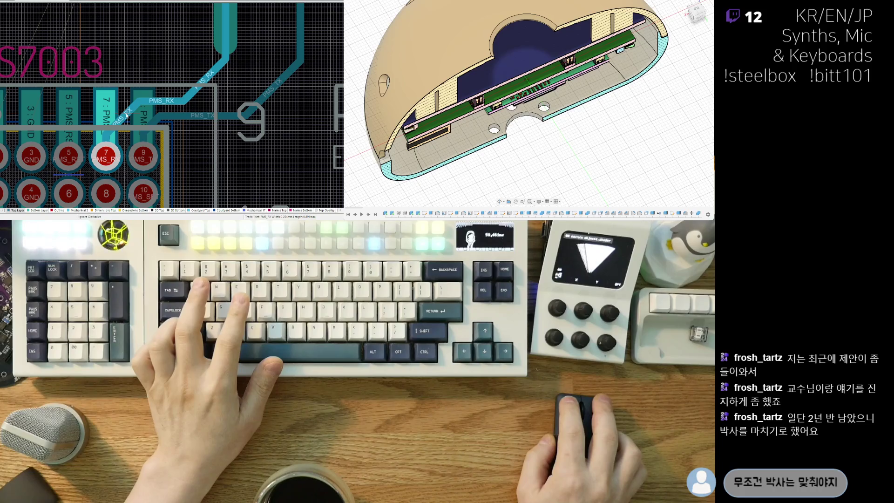
pyautogui.moveTo(126, 115); pyautogui.dragTo(126, 115)
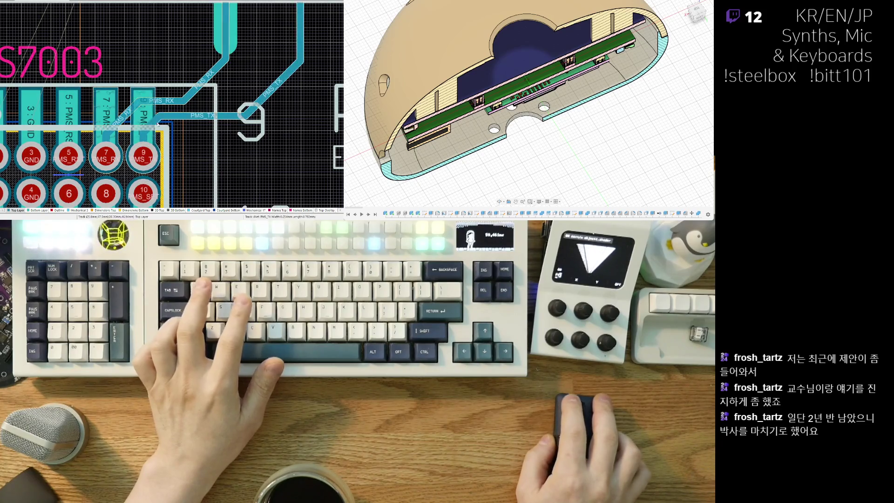
pyautogui.keyDown('ctrl'); pyautogui.scroll(-2, 154, 125); pyautogui.keyUp('ctrl')
pyautogui.keyDown('ctrl'); pyautogui.scroll(-2, 186, 149); pyautogui.keyUp('ctrl')
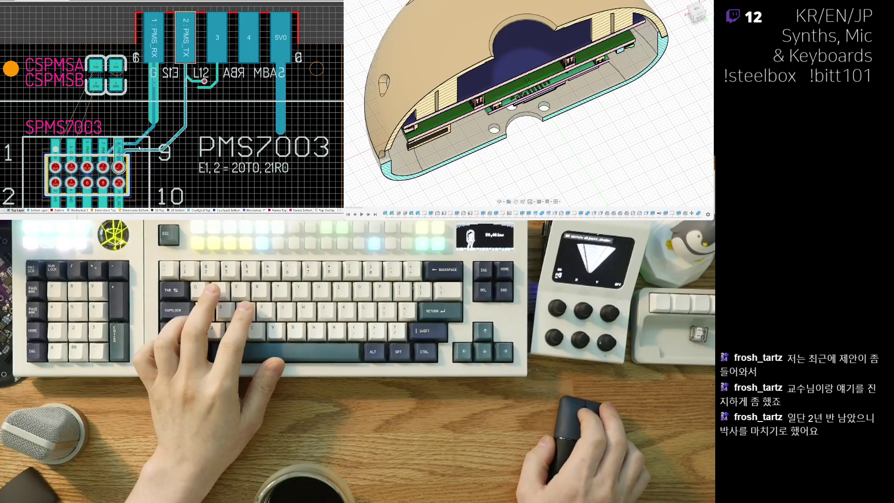
pyautogui.moveTo(93, 166); pyautogui.dragTo(104, 102, button='right')
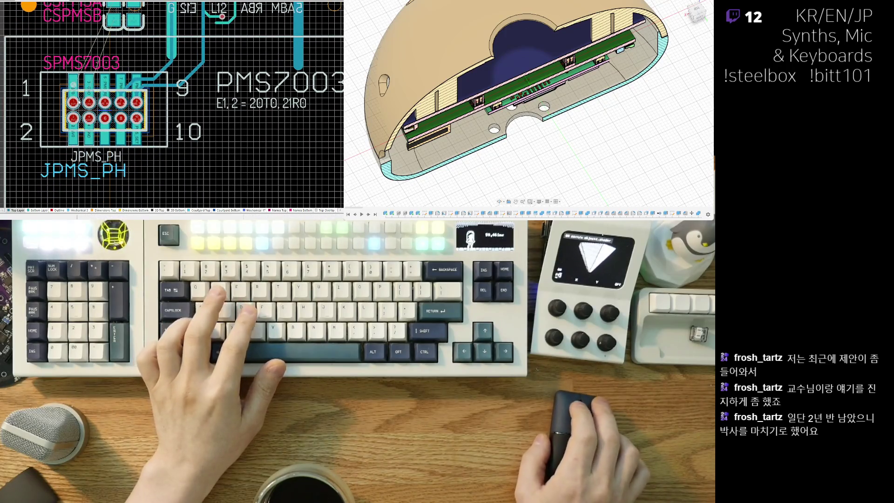
pyautogui.moveTo(90, 146); pyautogui.dragTo(65, 165, button='right')
# - Begin a 5V0 track at the JPMS_PH pad, cancel it, and scroll toward the capacitor pads
pyautogui.click(59, 161)
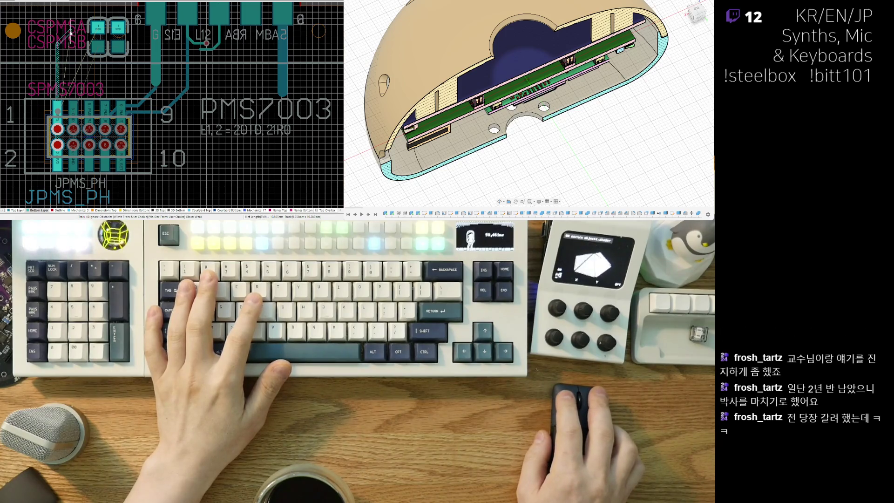
pyautogui.rightClick(61, 50)
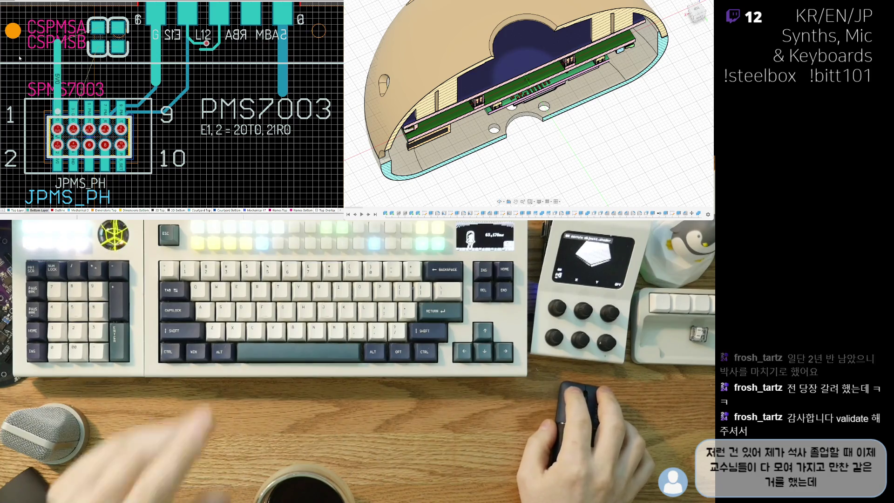
pyautogui.keyDown('ctrl'); pyautogui.scroll(1, 82, 63); pyautogui.keyUp('ctrl')
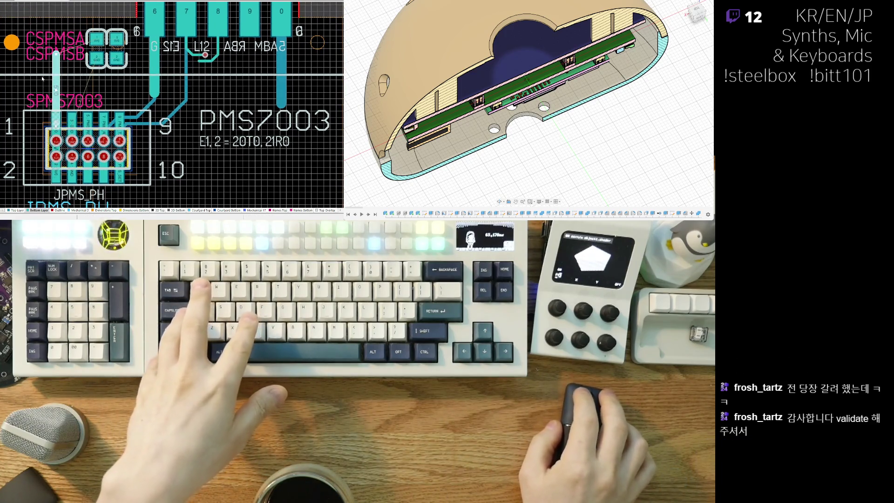
pyautogui.keyDown('ctrl'); pyautogui.scroll(1, 36, 85); pyautogui.keyUp('ctrl')
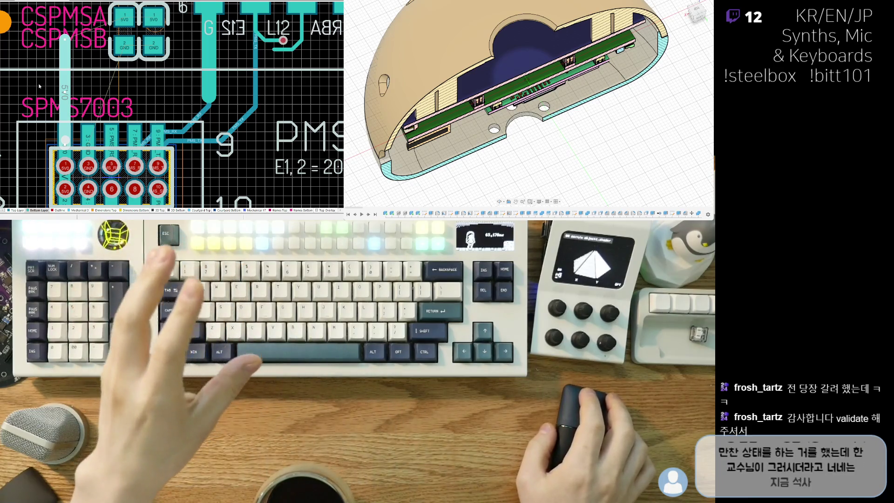
pyautogui.scroll(2, 62, 94)
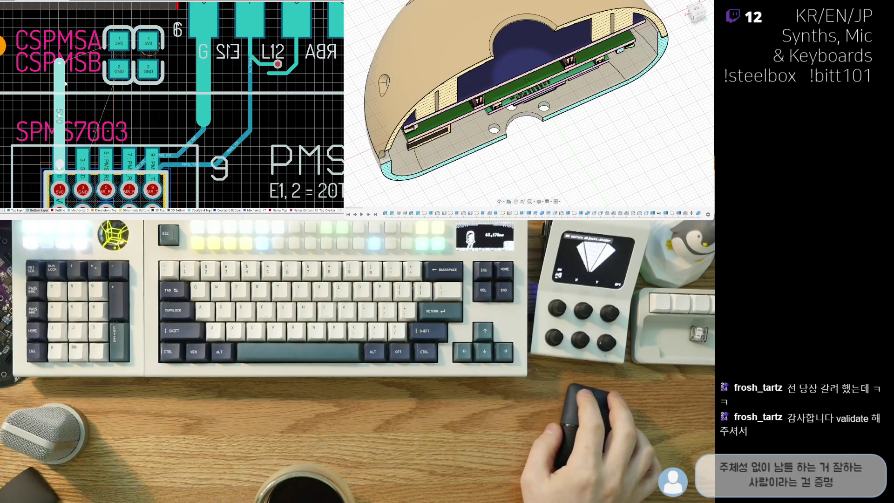
# - Run the 5V0 track diagonally into the capacitor's 5V0 pad
pyautogui.click(59, 56)
pyautogui.click(79, 44)
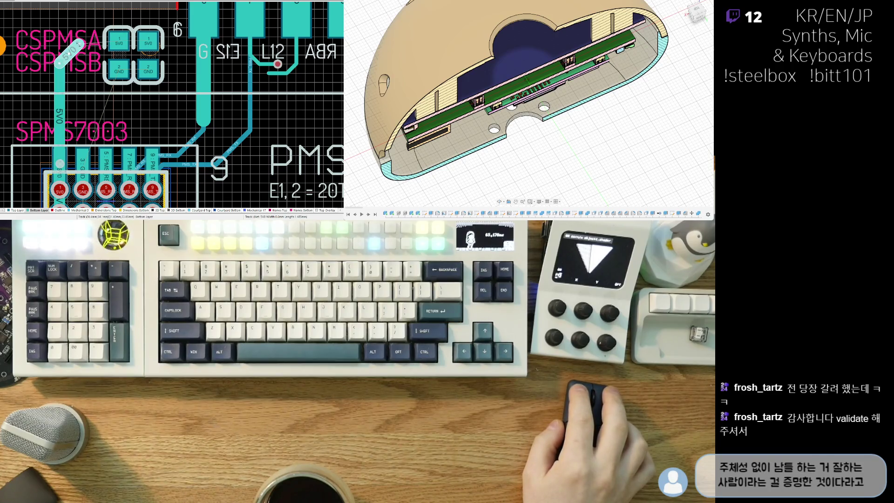
pyautogui.click(147, 41)
pyautogui.moveTo(185, 52); pyautogui.dragTo(158, 97, button='right')
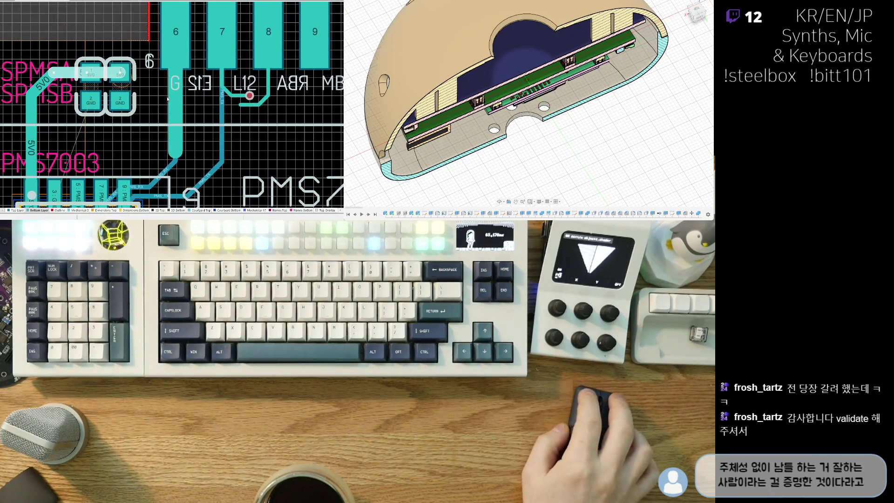
pyautogui.keyDown('ctrl'); pyautogui.scroll(-3, 154, 91); pyautogui.keyUp('ctrl')
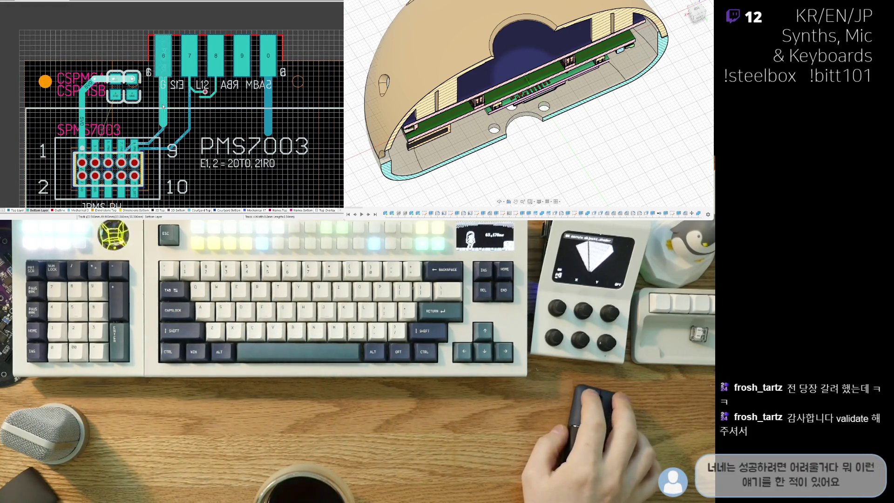
pyautogui.keyDown('shift'); pyautogui.hscroll(2, 154, 100); pyautogui.keyUp('shift')
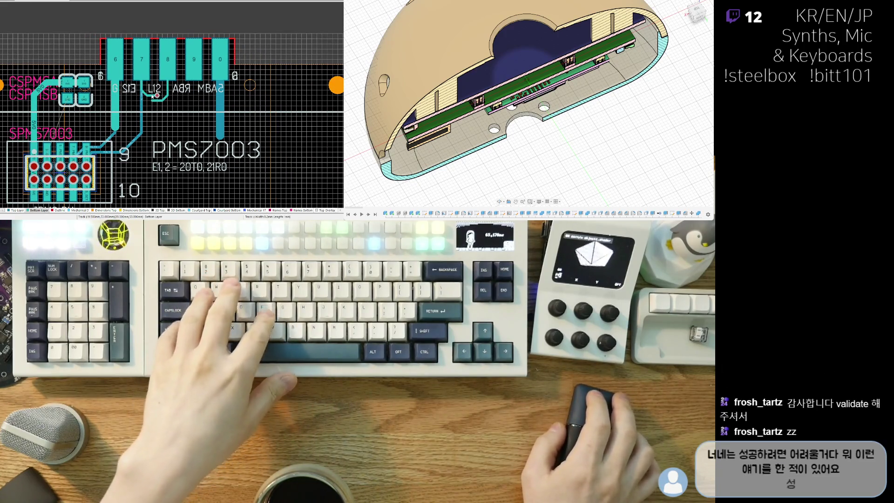
# - Switch to the Top Layer and move the CSPMSB capacitor beside the header's 5V0 pad
pyautogui.press('KP_Multiply')
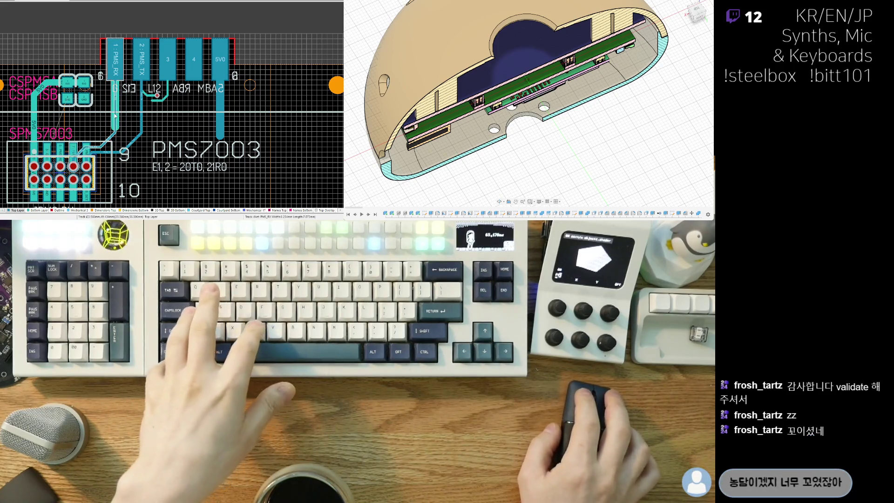
pyautogui.keyDown('ctrl'); pyautogui.scroll(-2, 109, 120); pyautogui.keyUp('ctrl')
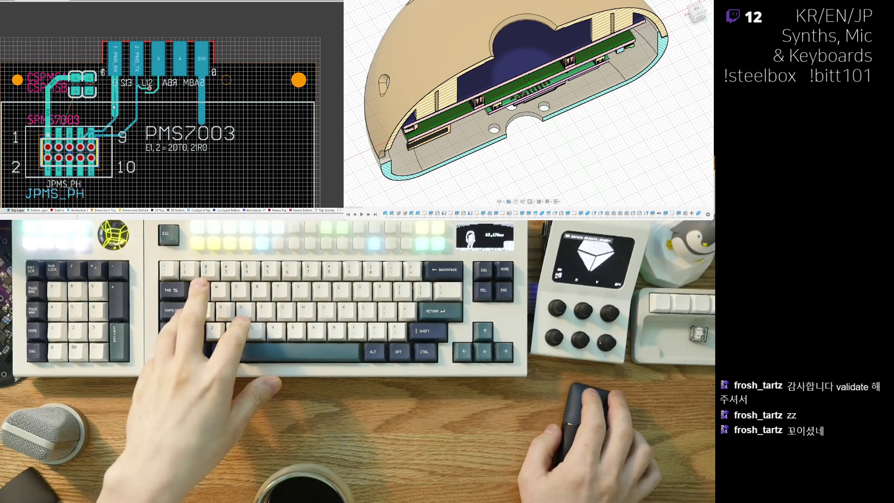
pyautogui.keyDown('ctrl'); pyautogui.scroll(3, 113, 106); pyautogui.keyUp('ctrl')
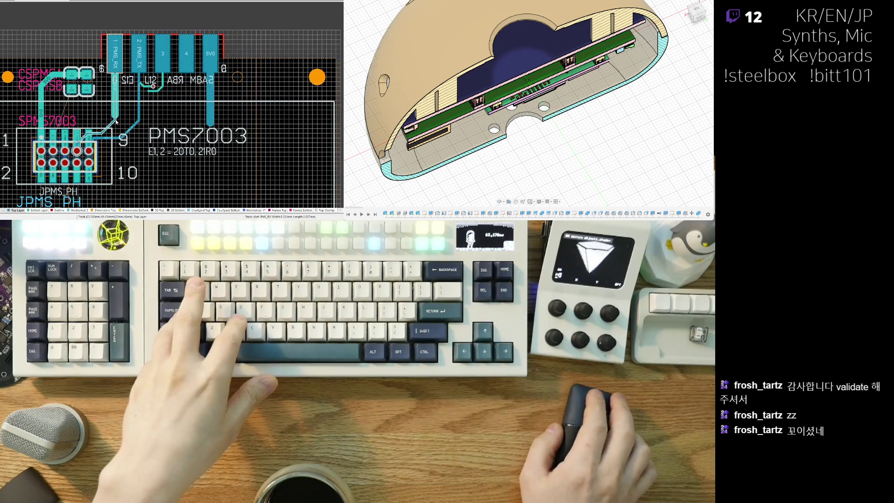
pyautogui.scroll(1, 96, 81)
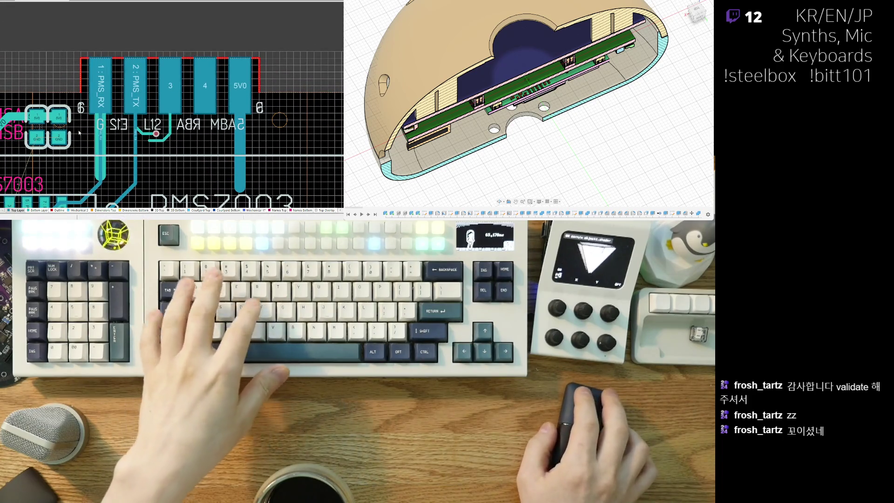
pyautogui.moveTo(94, 146)
pyautogui.mouseDown(button='right')
pyautogui.moveTo(126, 102)
pyautogui.moveTo(118, 96)
pyautogui.mouseUp(button='right')
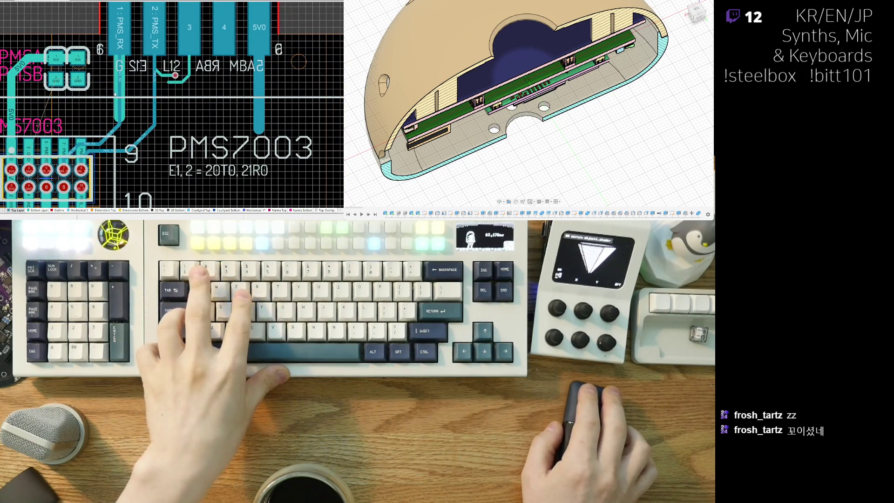
pyautogui.keyDown('ctrl'); pyautogui.scroll(-5, 115, 94); pyautogui.keyUp('ctrl')
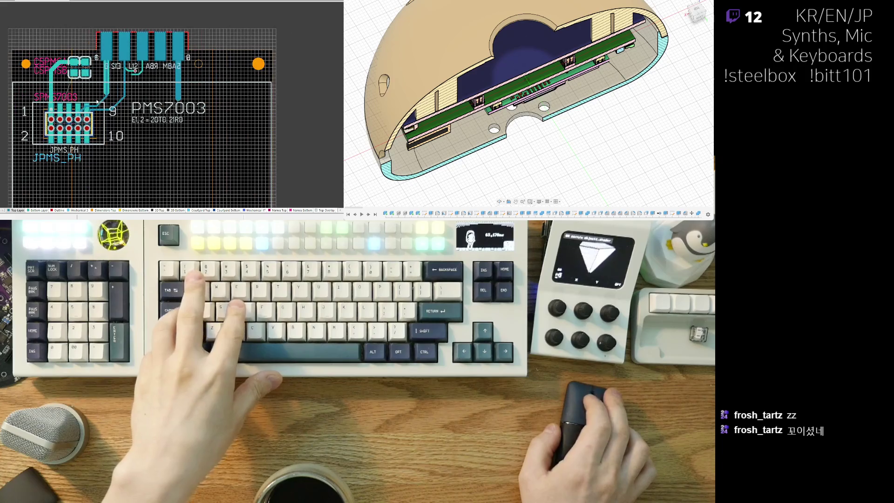
pyautogui.keyDown('ctrl'); pyautogui.scroll(4, 97, 98); pyautogui.keyUp('ctrl')
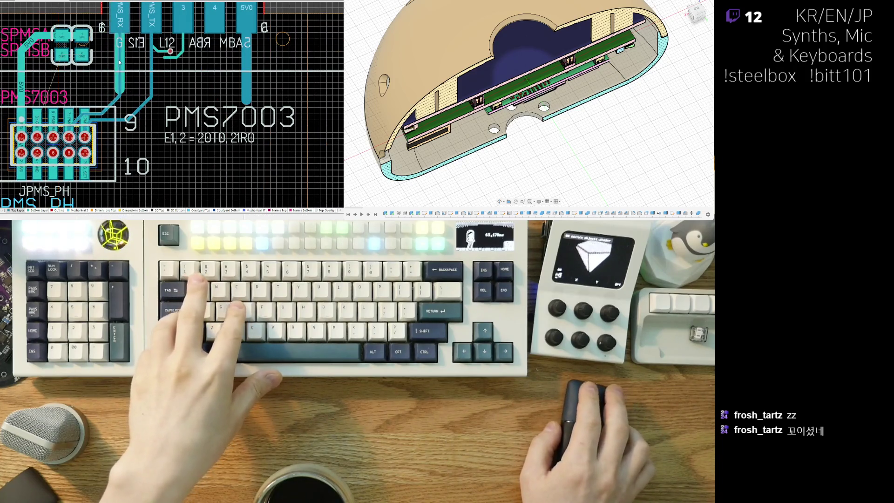
pyautogui.moveTo(119, 62); pyautogui.dragTo(86, 88, button='right')
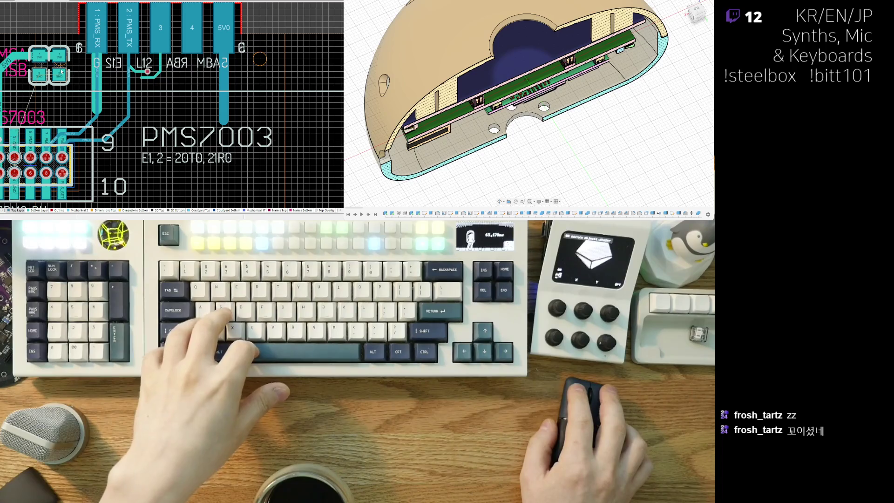
pyautogui.moveTo(100, 74)
pyautogui.mouseDown()
pyautogui.moveTo(235, 69)
pyautogui.moveTo(263, 73)
pyautogui.moveTo(257, 79)
pyautogui.mouseUp()
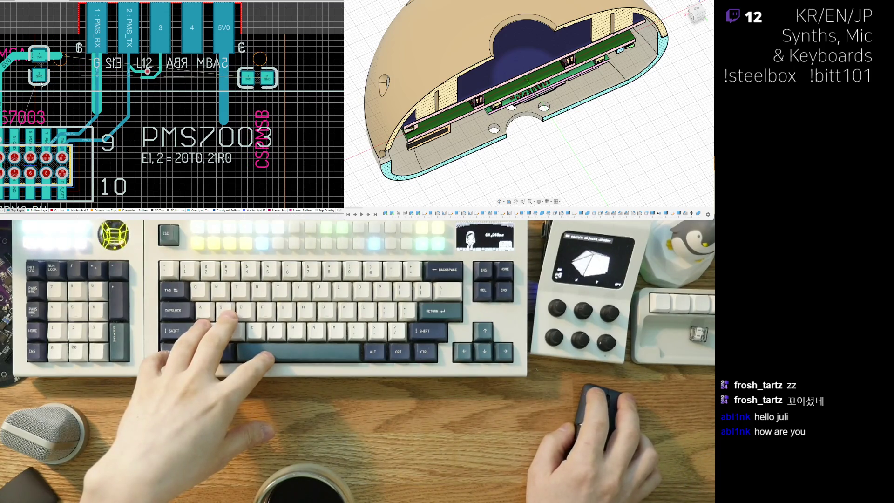
pyautogui.moveTo(39, 75)
pyautogui.mouseDown()
pyautogui.moveTo(119, 89)
pyautogui.moveTo(233, 51)
pyautogui.moveTo(262, 60)
pyautogui.mouseUp()
pyautogui.press('space')
pyautogui.press('space')
pyautogui.press('space')
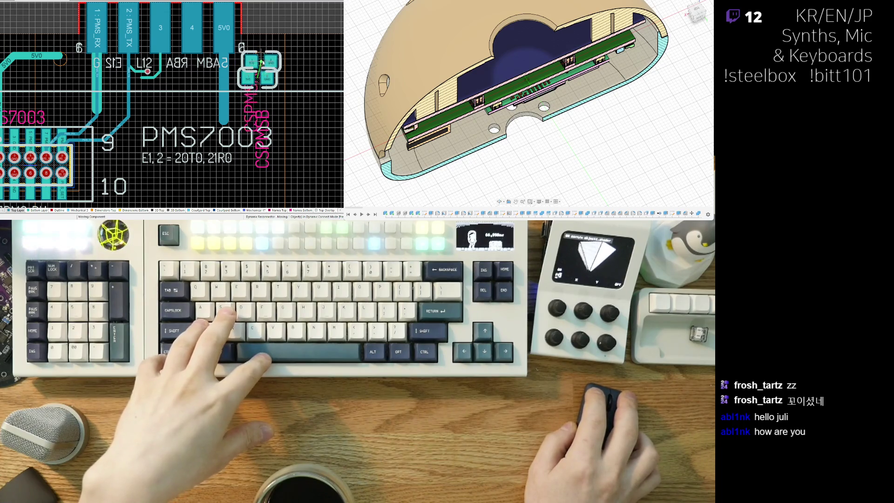
pyautogui.press('space')
pyautogui.press('space')
pyautogui.press('space')
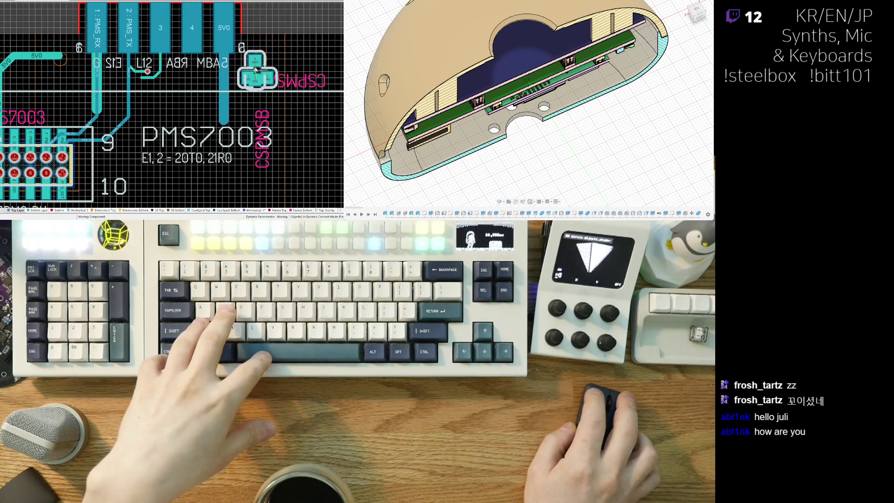
pyautogui.press('space')
pyautogui.press('space')
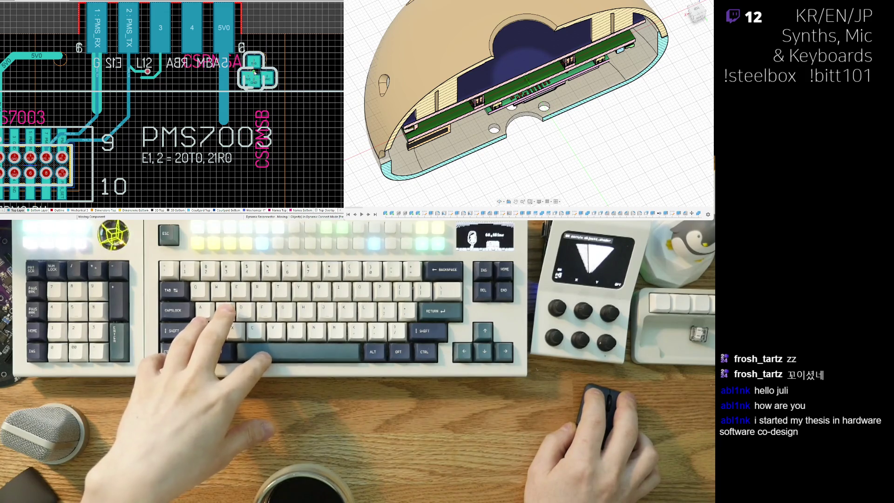
pyautogui.press('space')
pyautogui.press('space')
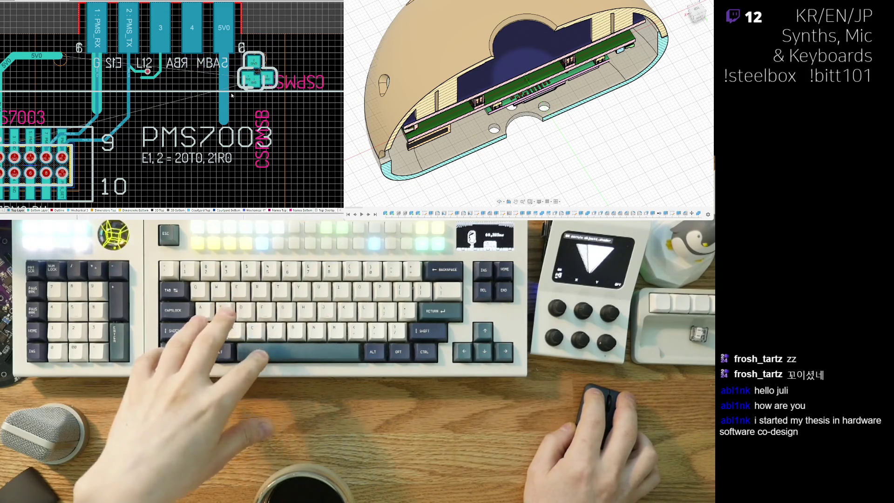
pyautogui.click(255, 72)
pyautogui.hotkey('ctrl', 'z')
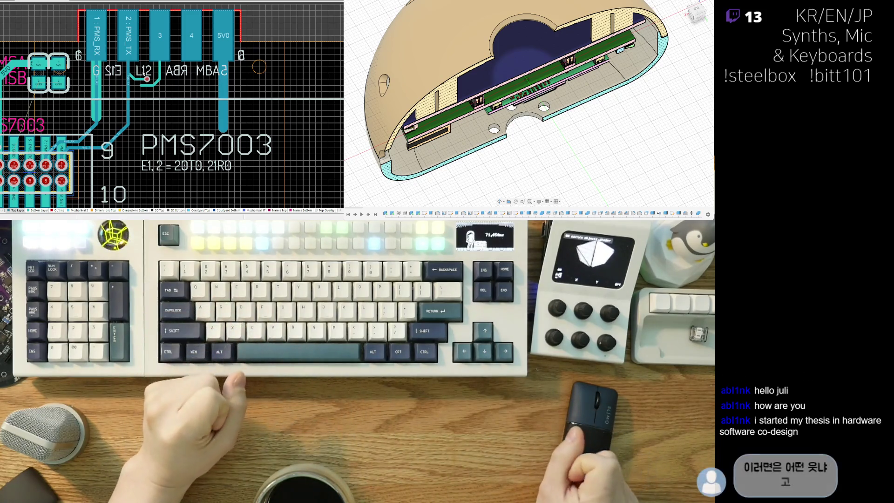
pyautogui.moveTo(59, 143); pyautogui.dragTo(73, 141, button='right')
pyautogui.keyDown('ctrl'); pyautogui.scroll(2, 74, 141); pyautogui.keyUp('ctrl')
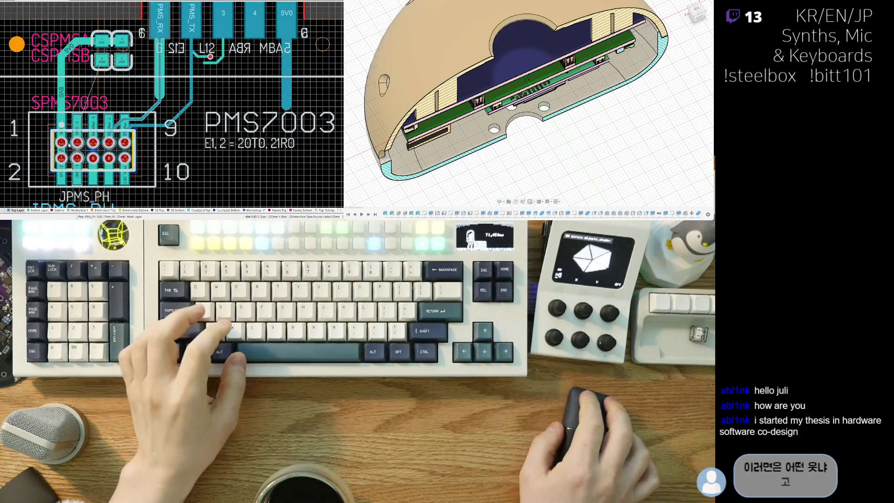
pyautogui.scroll(-1, 53, 152)
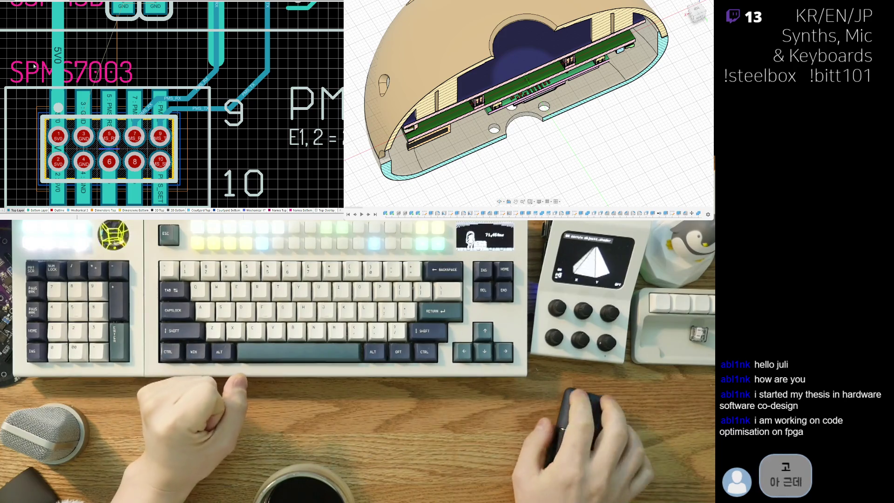
pyautogui.scroll(1, 52, 152)
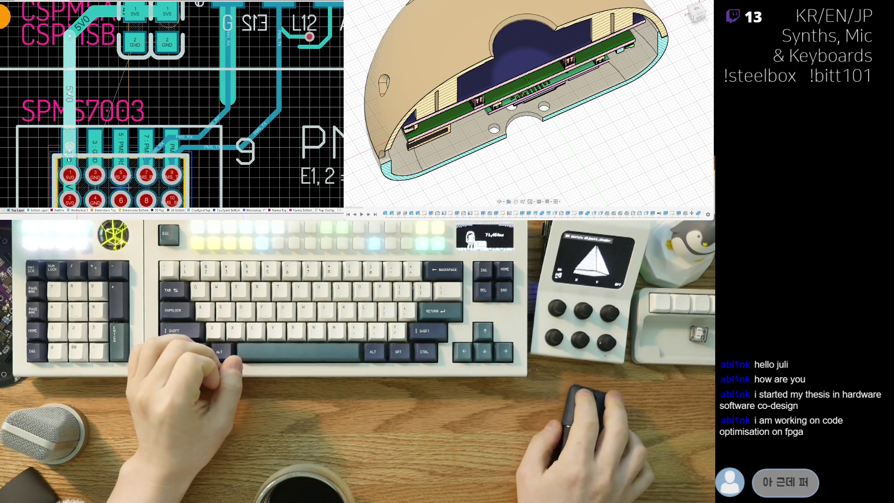
pyautogui.scroll(-1, 69, 160)
pyautogui.keyDown('ctrl'); pyautogui.scroll(-2, 69, 95); pyautogui.keyUp('ctrl')
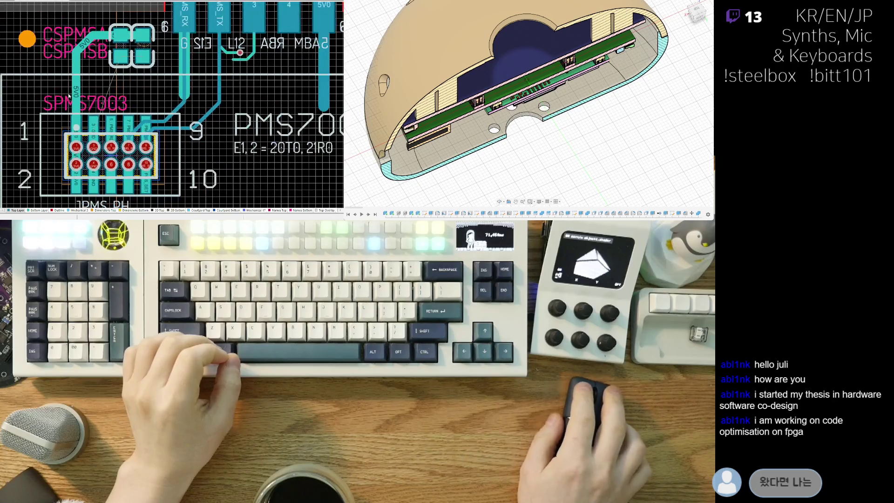
pyautogui.hscroll(5, 129, 96)
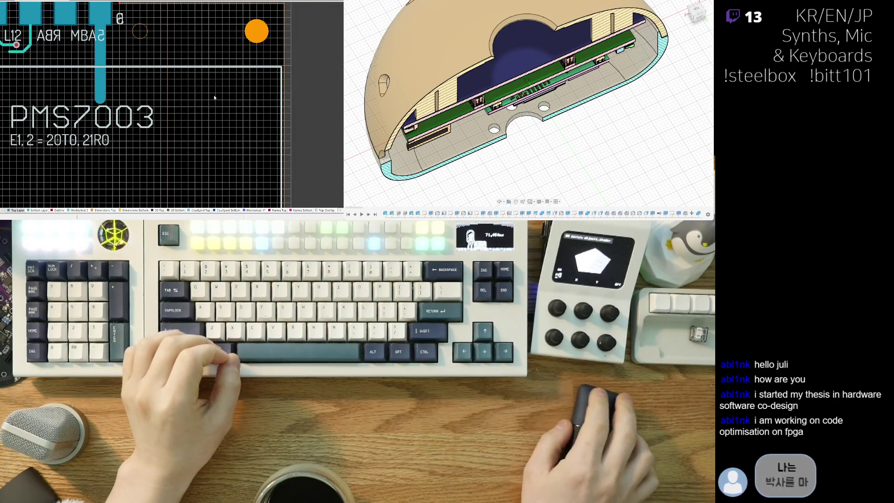
pyautogui.hscroll(-5, 130, 91)
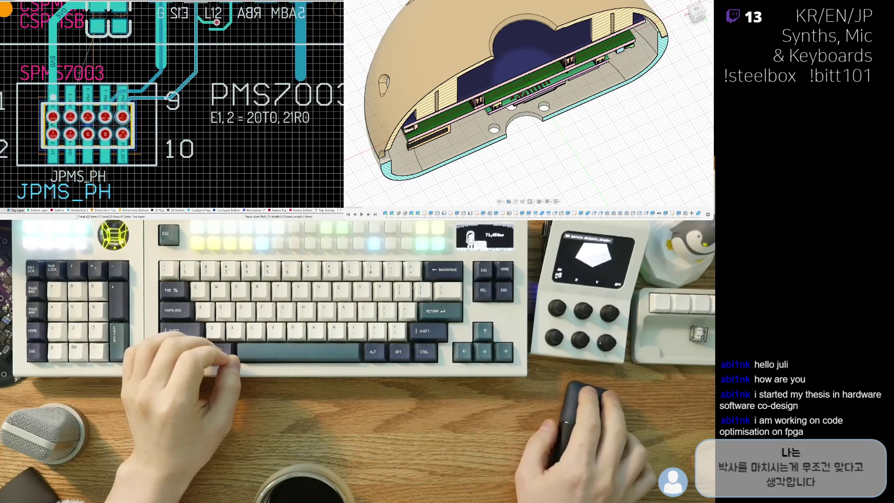
pyautogui.scroll(3, 100, 56)
pyautogui.keyDown('ctrl'); pyautogui.scroll(2, 139, 111); pyautogui.keyUp('ctrl')
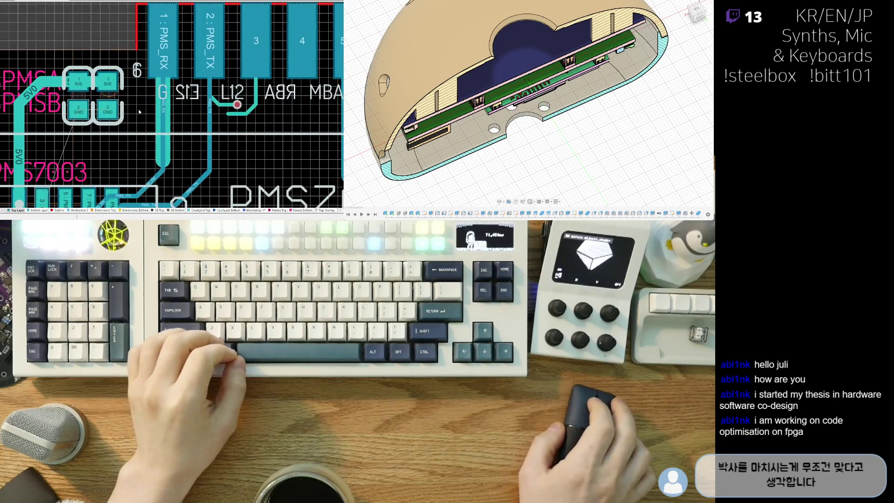
pyautogui.moveTo(97, 117); pyautogui.dragTo(84, 67, button='right')
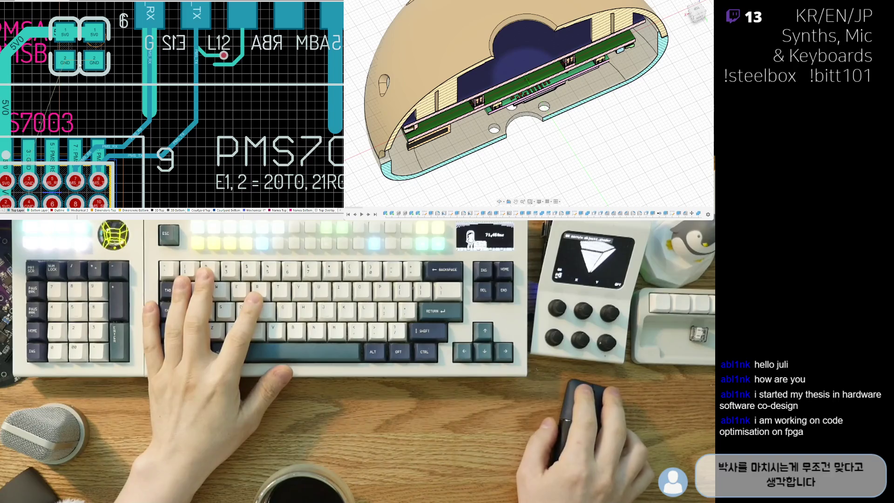
pyautogui.moveTo(24, 136); pyautogui.dragTo(58, 103, button='right')
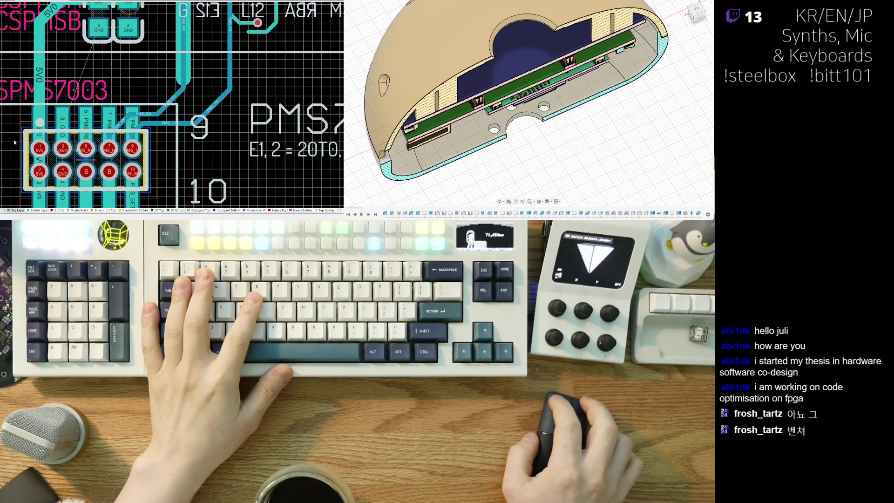
pyautogui.scroll(2, 15, 142)
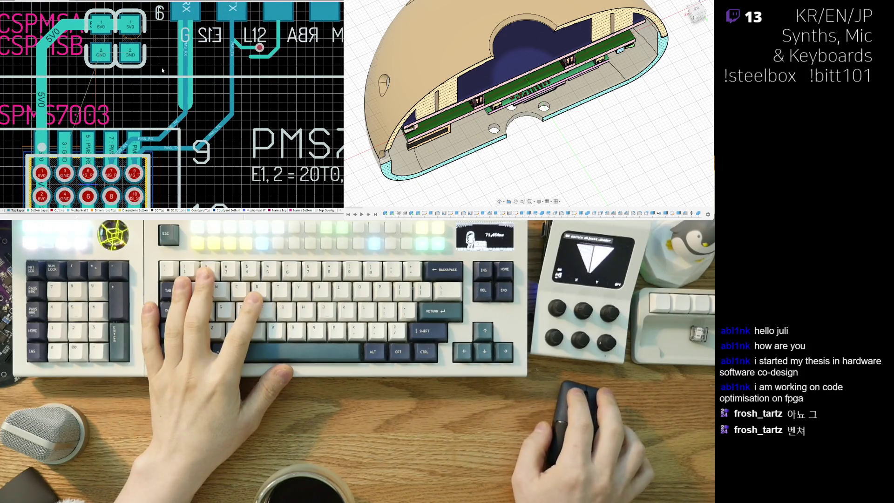
pyautogui.hotkey('ctrl', 'w')
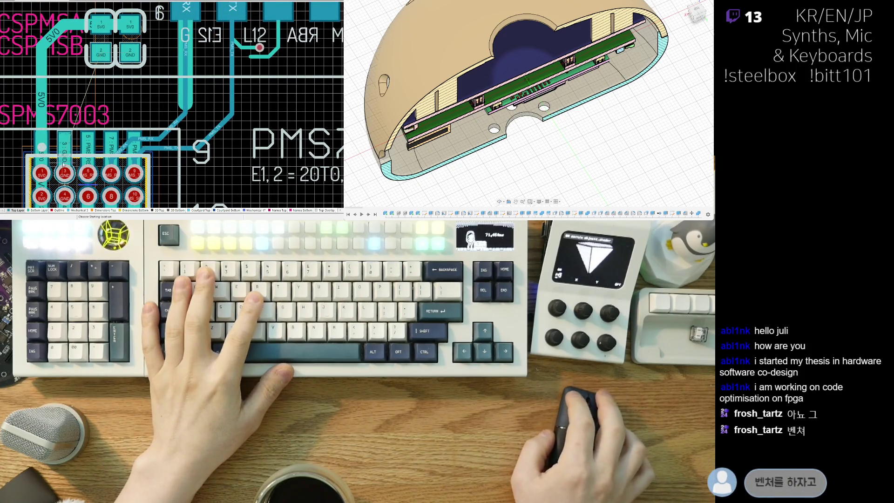
pyautogui.click(63, 164)
pyautogui.rightClick(79, 93)
pyautogui.scroll(-6, 77, 95)
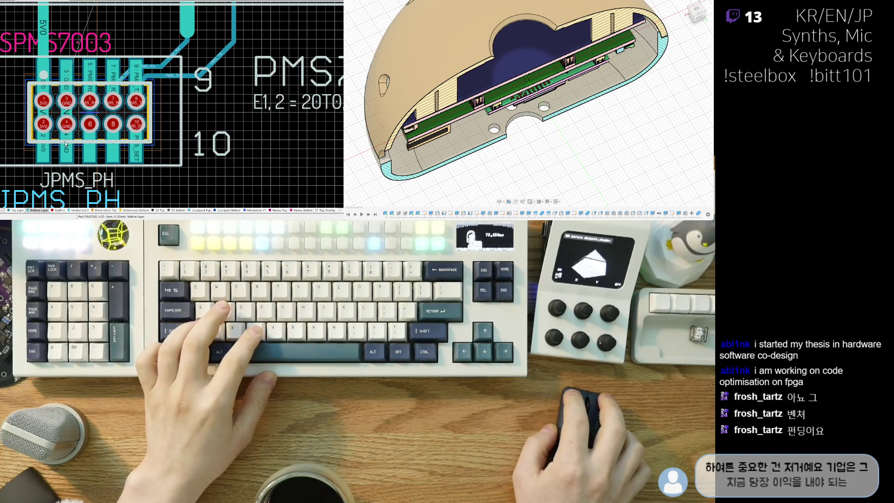
# - Route a GND track vertically from the JPMS_PH GND pad to the capacitor's GND pad
pyautogui.hotkey('ctrl', 'w')
pyautogui.click(66, 145)
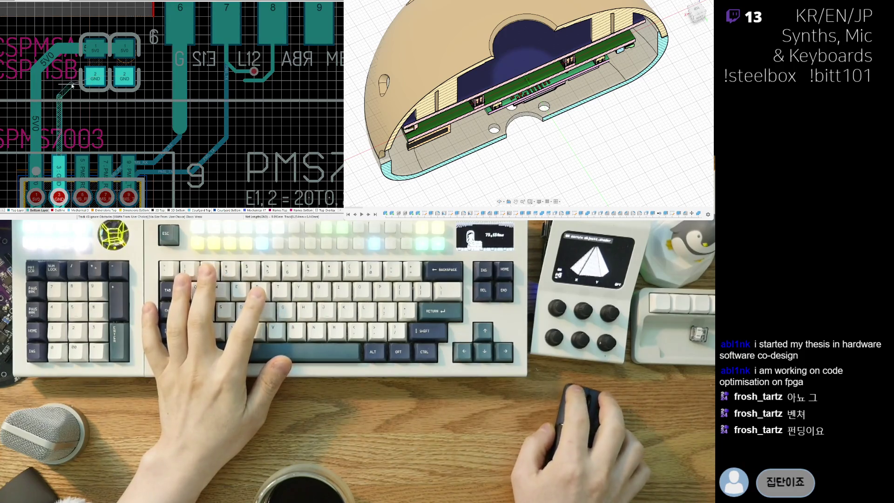
pyautogui.scroll(-1, 69, 161)
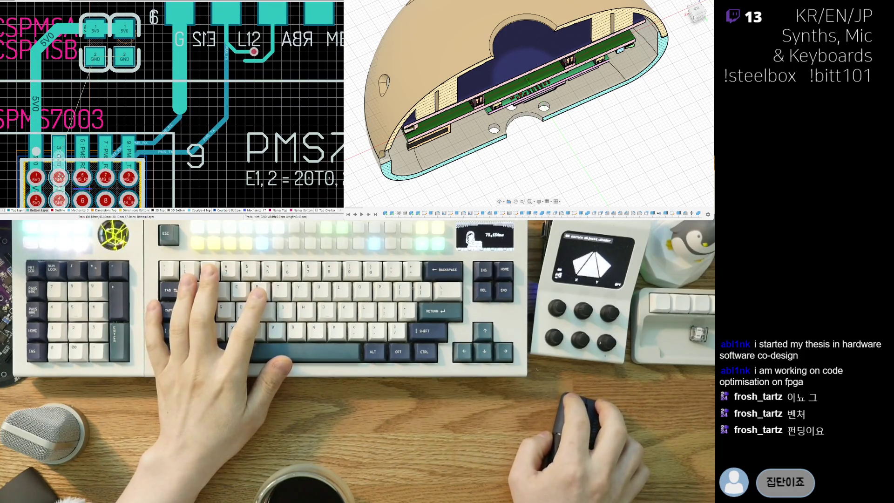
pyautogui.click(74, 56)
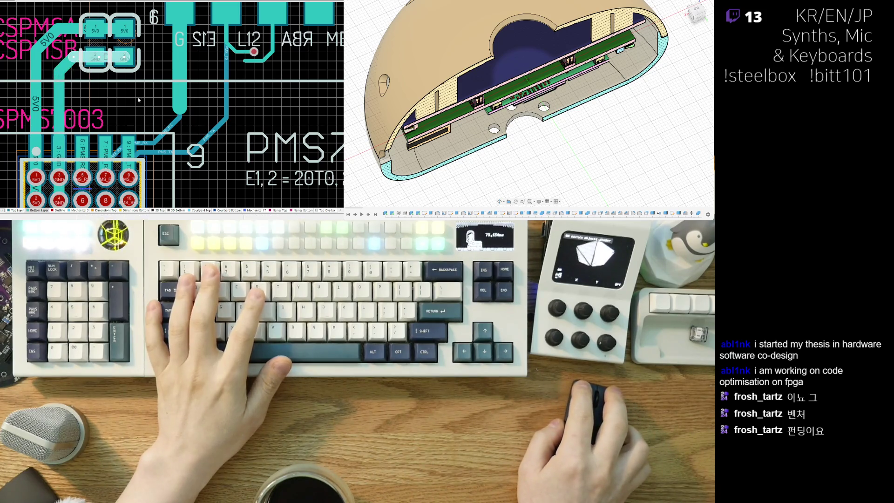
pyautogui.click(108, 76)
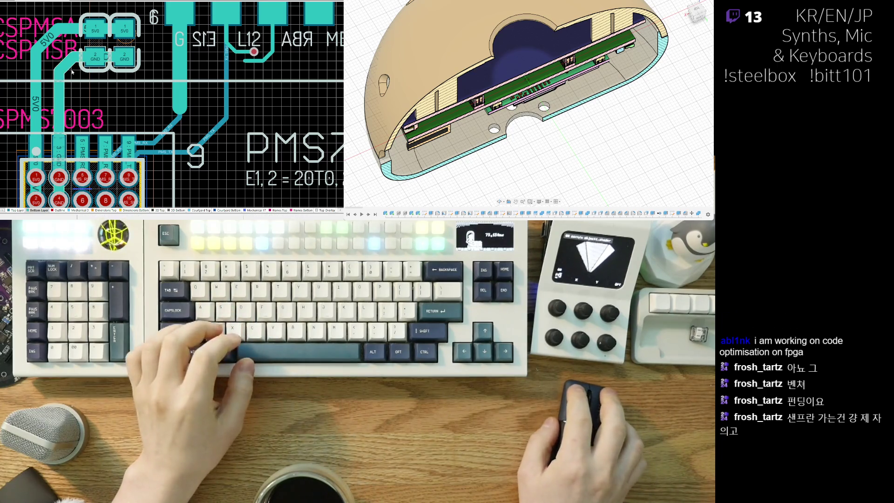
pyautogui.keyDown('ctrl'); pyautogui.scroll(-2, 72, 84); pyautogui.keyUp('ctrl')
pyautogui.keyDown('ctrl'); pyautogui.scroll(2, 111, 106); pyautogui.keyUp('ctrl')
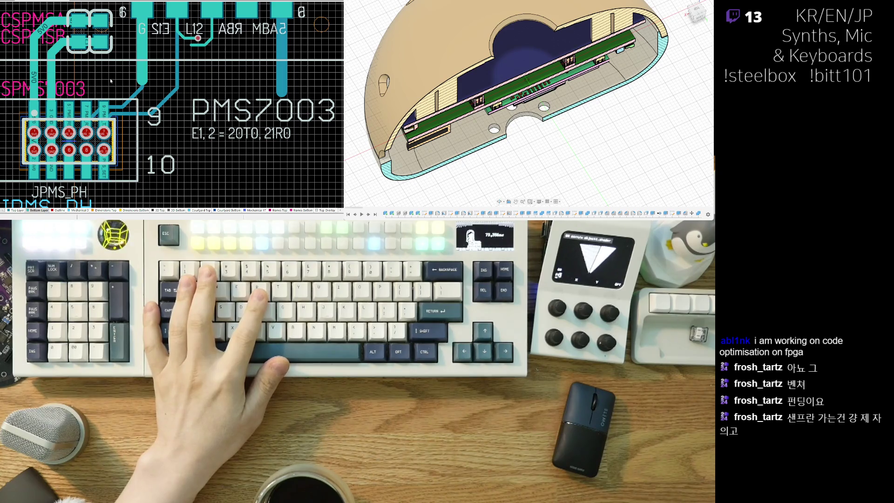
pyautogui.keyDown('ctrl'); pyautogui.scroll(3, 124, 52); pyautogui.keyUp('ctrl')
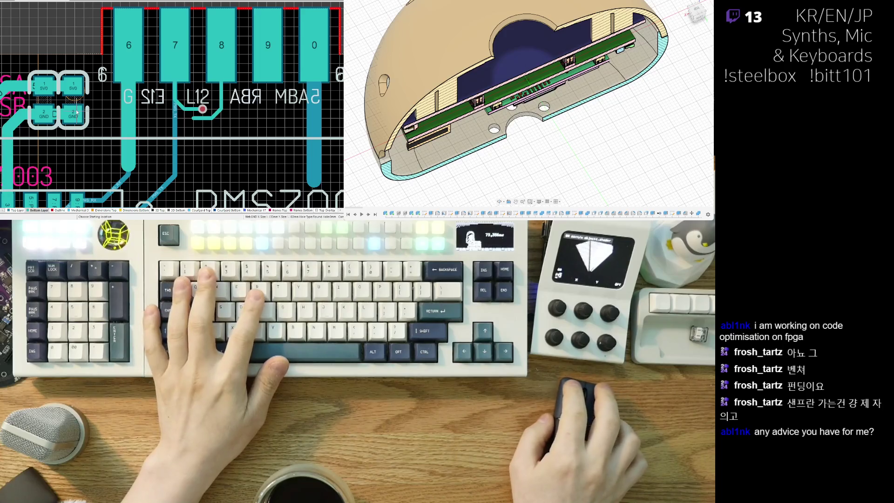
# - Cancel the stray route and angle the pin 6 GND track diagonally onto the capacitor GND pad
pyautogui.click(77, 112)
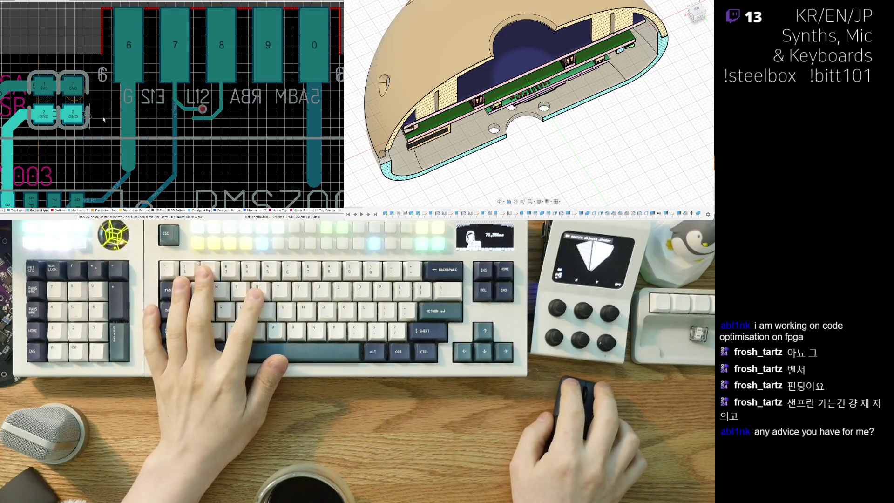
pyautogui.rightClick(132, 96)
pyautogui.click(137, 124)
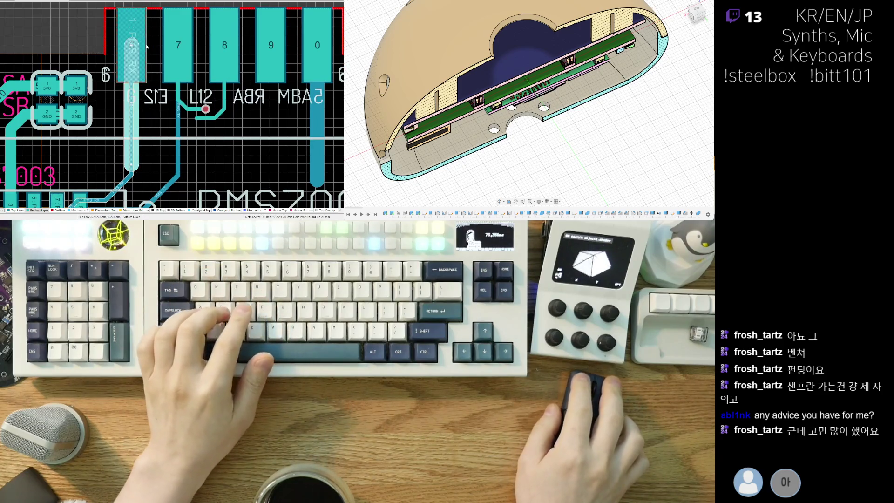
pyautogui.click(133, 38)
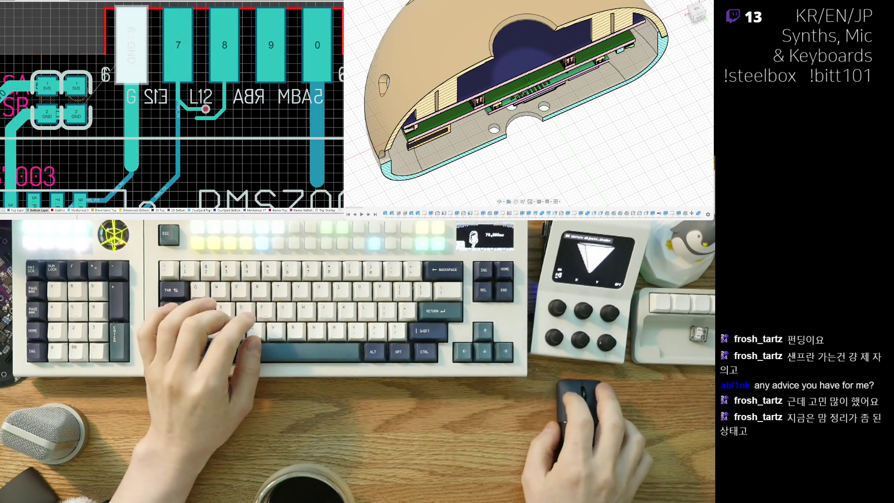
pyautogui.keyDown('ctrl'); pyautogui.scroll(-4, 101, 109); pyautogui.keyUp('ctrl')
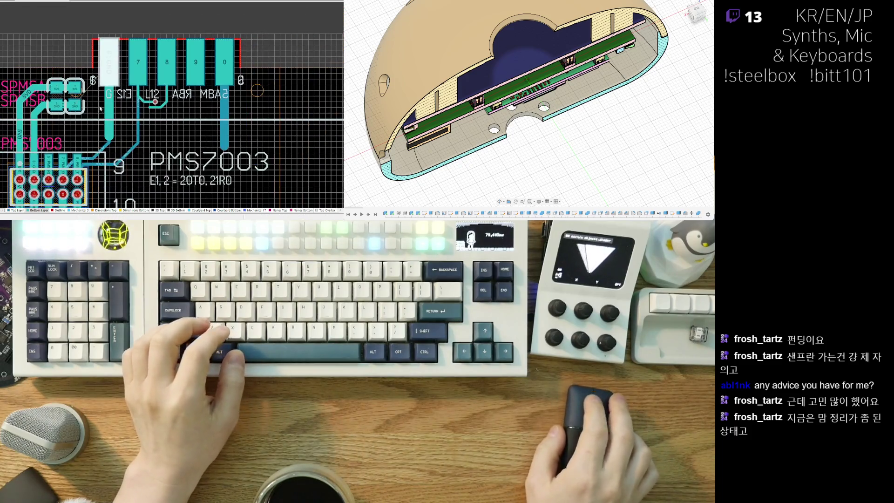
pyautogui.keyDown('ctrl'); pyautogui.scroll(2, 100, 109); pyautogui.keyUp('ctrl')
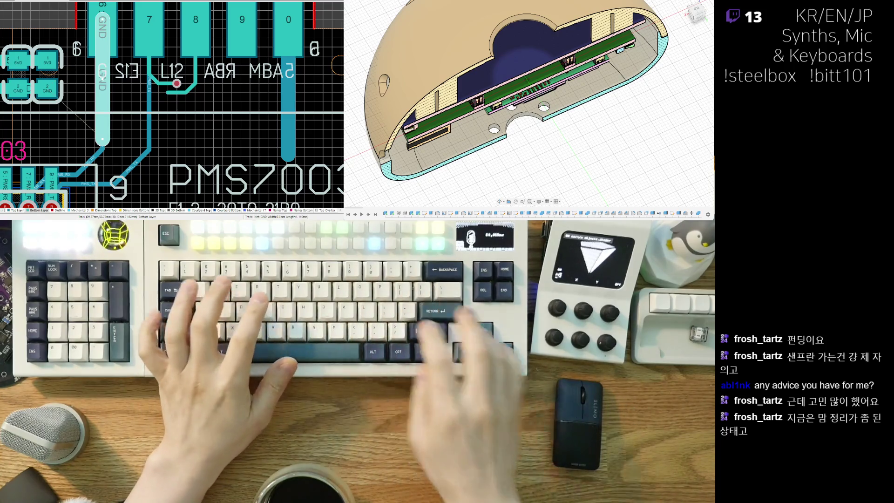
pyautogui.moveTo(102, 140)
pyautogui.mouseDown()
pyautogui.moveTo(81, 105)
pyautogui.moveTo(52, 90)
pyautogui.mouseUp()
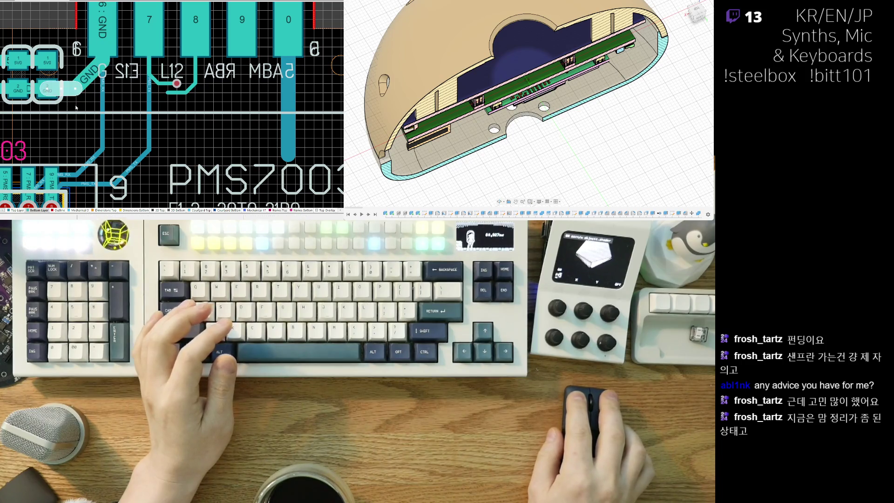
pyautogui.keyDown('ctrl'); pyautogui.scroll(-3, 179, 109); pyautogui.keyUp('ctrl')
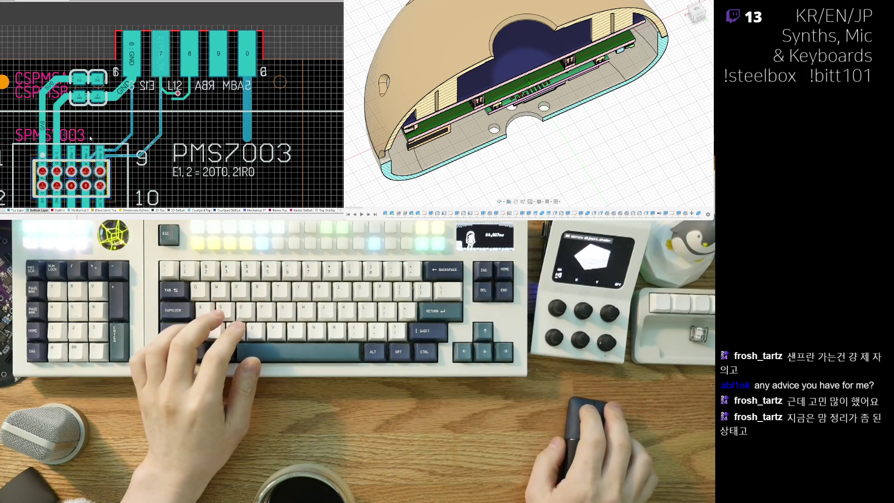
pyautogui.keyDown('ctrl'); pyautogui.scroll(1, 93, 125); pyautogui.keyUp('ctrl')
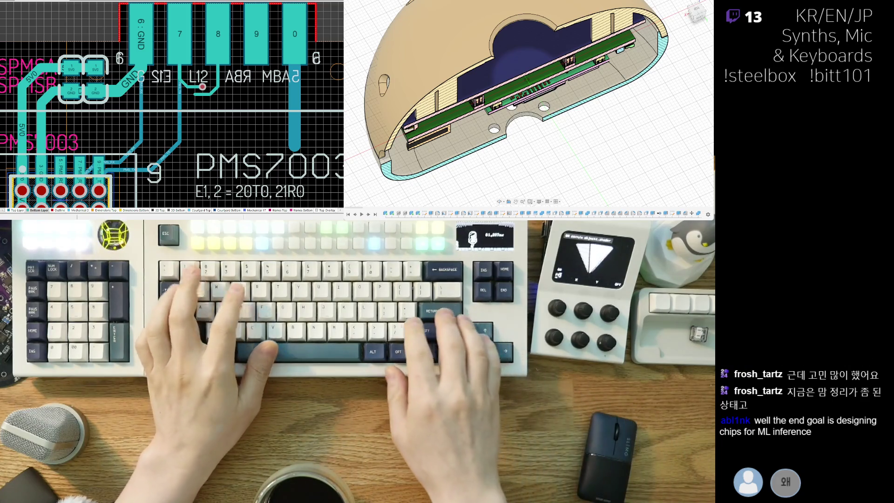
pyautogui.keyDown('ctrl'); pyautogui.scroll(3, 78, 98); pyautogui.keyUp('ctrl')
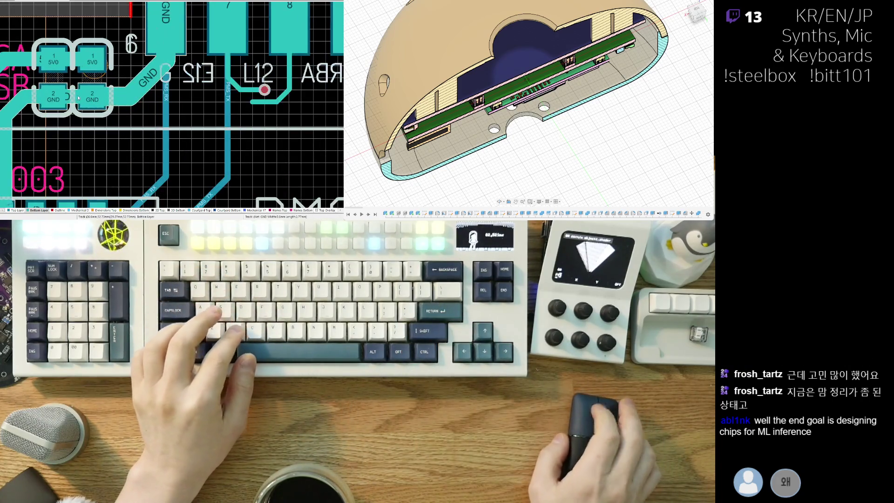
pyautogui.keyDown('ctrl'); pyautogui.scroll(-3, 85, 120); pyautogui.keyUp('ctrl')
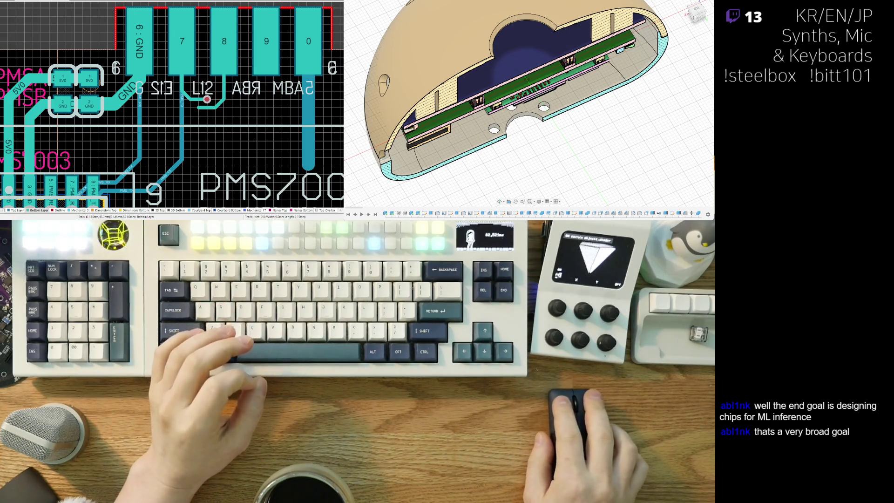
pyautogui.scroll(-1, 173, 105)
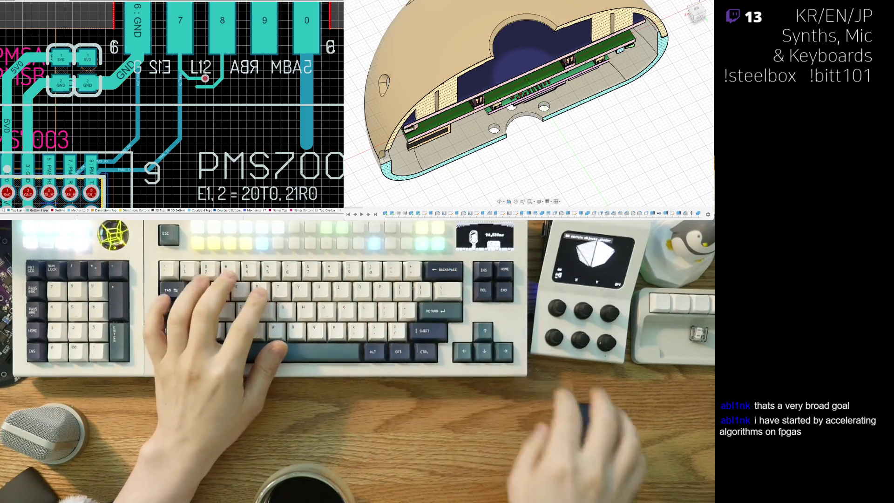
pyautogui.keyDown('ctrl'); pyautogui.scroll(-3, 72, 89); pyautogui.keyUp('ctrl')
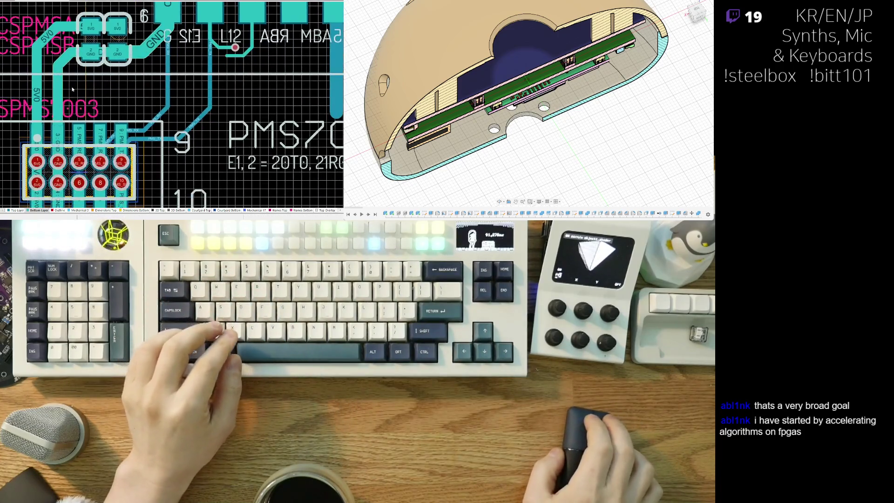
pyautogui.keyDown('ctrl'); pyautogui.scroll(2, 73, 90); pyautogui.keyUp('ctrl')
pyautogui.keyDown('ctrl'); pyautogui.scroll(-3, 177, 53); pyautogui.keyUp('ctrl')
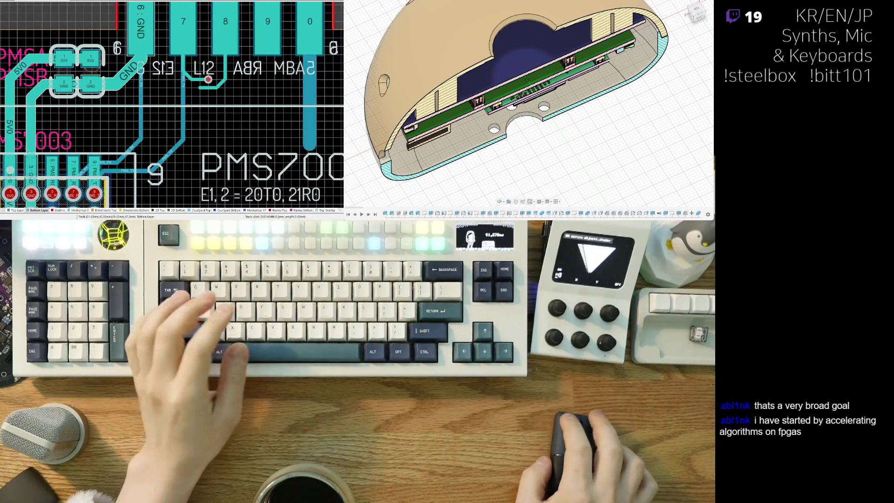
pyautogui.moveTo(232, 173); pyautogui.dragTo(204, 182, button='right')
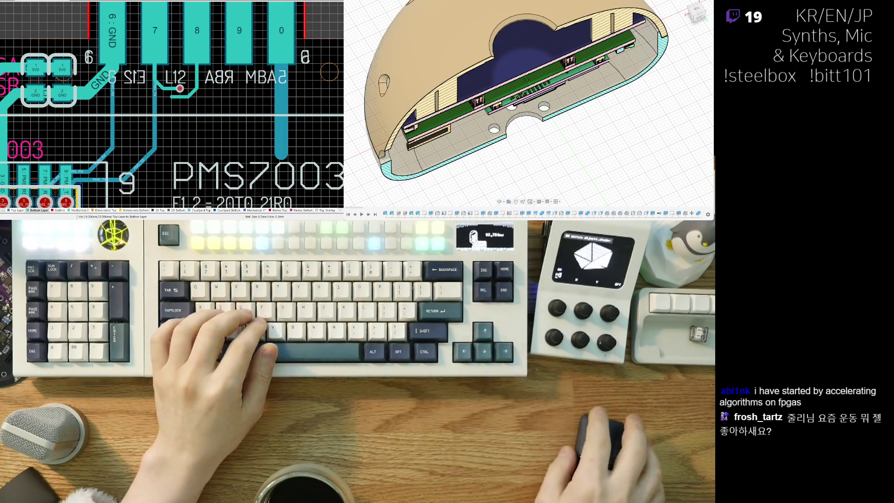
pyautogui.keyDown('ctrl'); pyautogui.scroll(3, 80, 146); pyautogui.keyUp('ctrl')
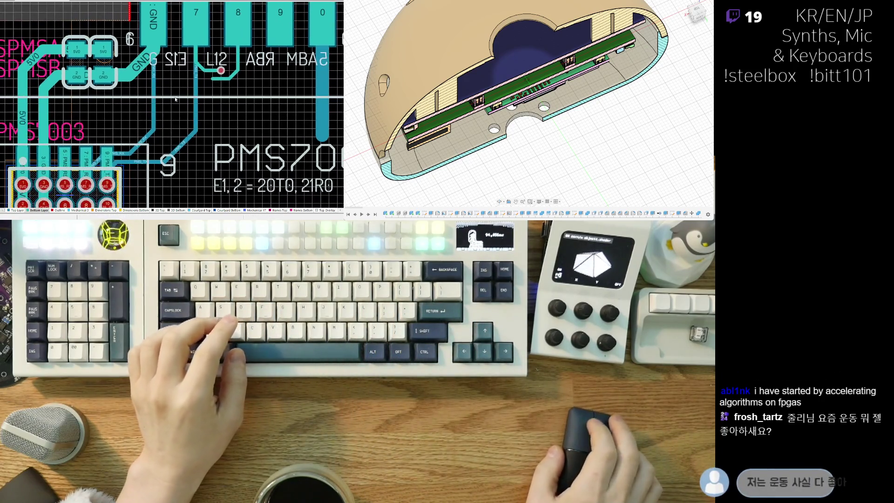
pyautogui.keyDown('ctrl'); pyautogui.scroll(-1, 81, 146); pyautogui.keyUp('ctrl')
pyautogui.keyDown('ctrl'); pyautogui.scroll(1, 60, 107); pyautogui.keyUp('ctrl')
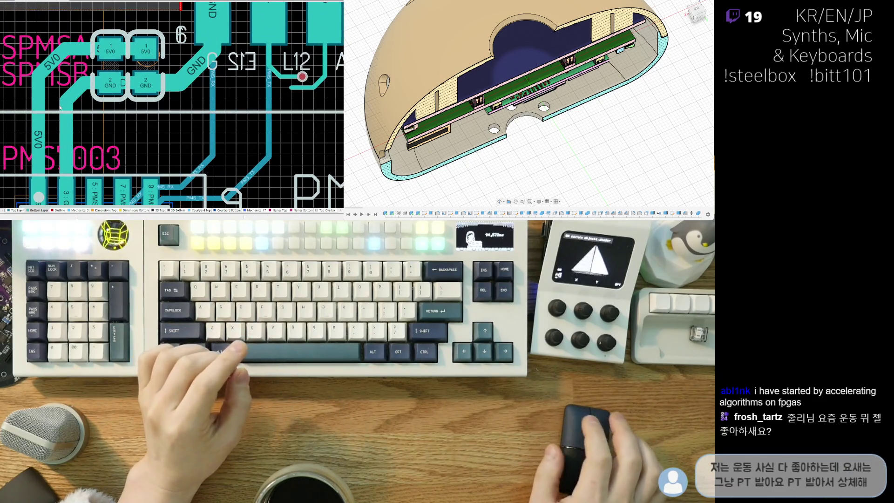
pyautogui.keyDown('ctrl'); pyautogui.scroll(-2, 105, 106); pyautogui.keyUp('ctrl')
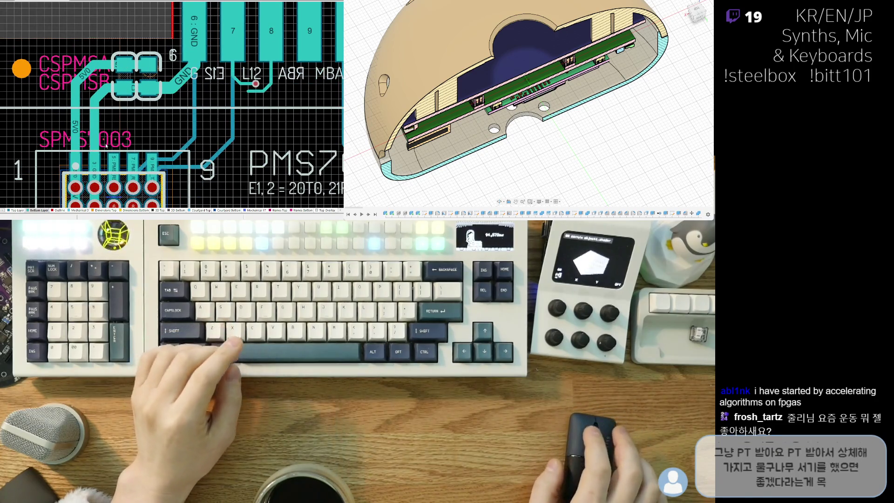
pyautogui.moveTo(132, 159); pyautogui.dragTo(110, 138, button='right')
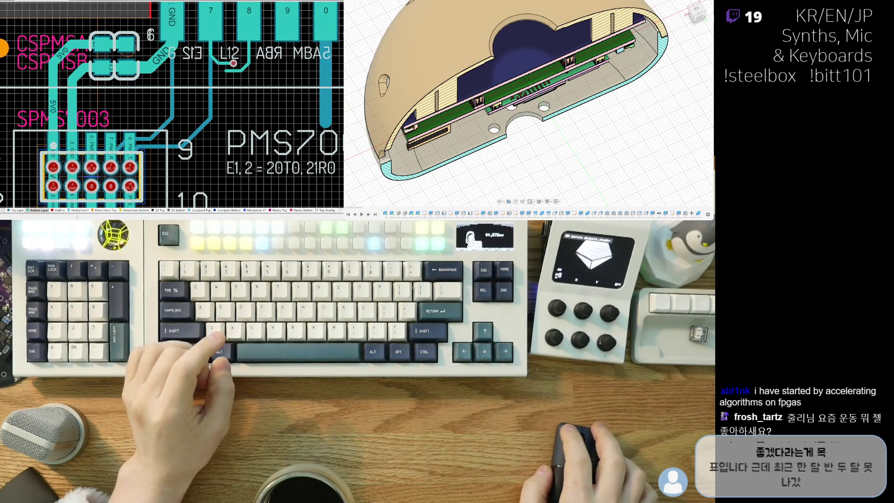
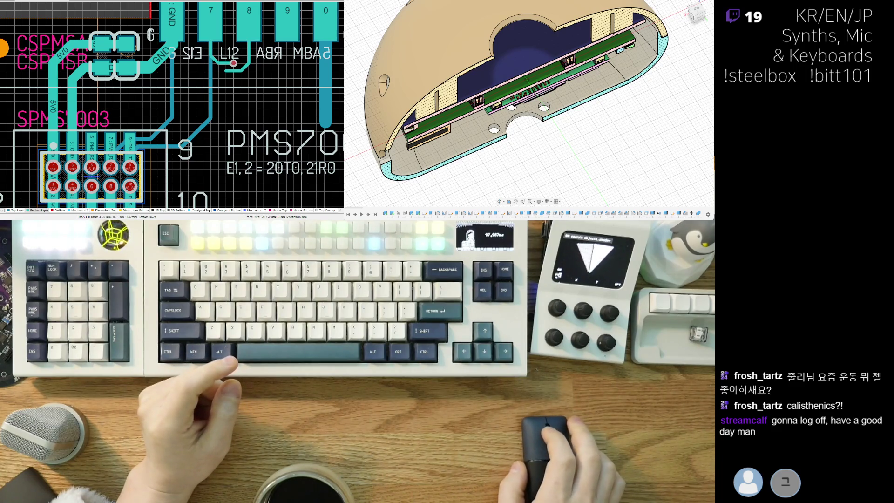
# - Drop one via on the PMS_RX trace and a second on the PMS_TX trace
pyautogui.keyDown('shift'); pyautogui.hscroll(2, 119, 156); pyautogui.keyUp('shift')
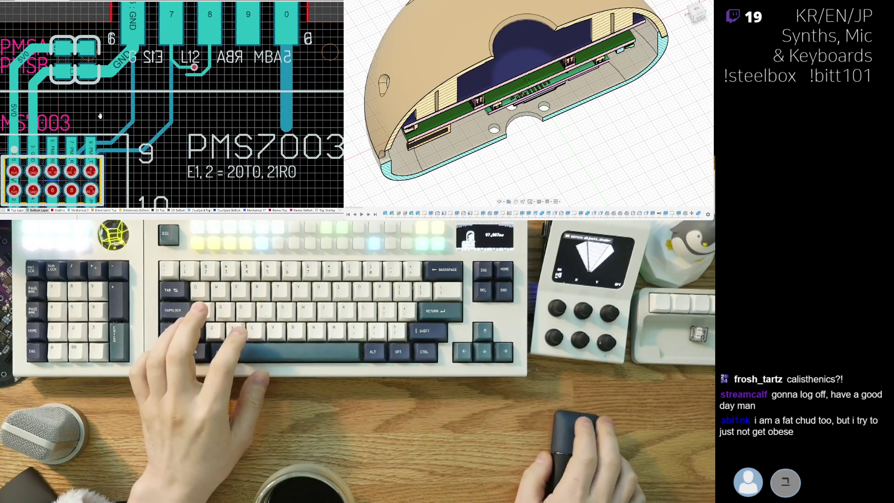
pyautogui.scroll(-1, 119, 156)
pyautogui.keyDown('ctrl'); pyautogui.scroll(3, 114, 166); pyautogui.keyUp('ctrl')
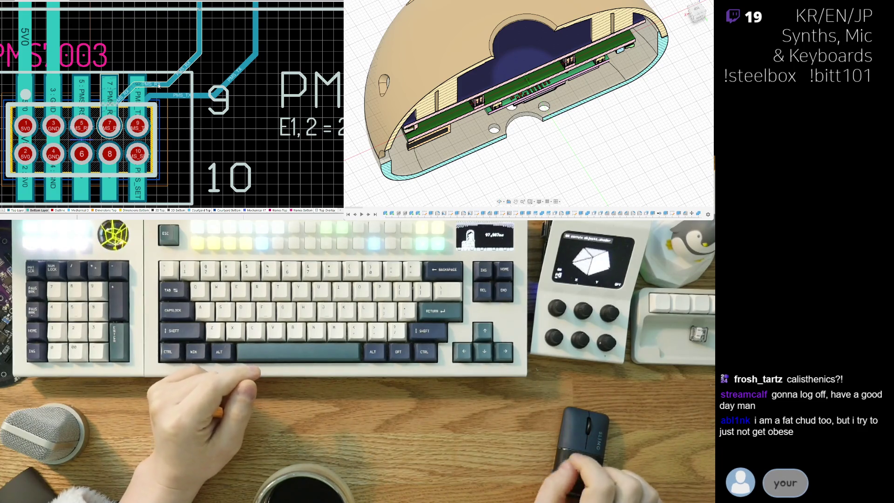
pyautogui.keyDown('ctrl'); pyautogui.scroll(-3, 182, 125); pyautogui.keyUp('ctrl')
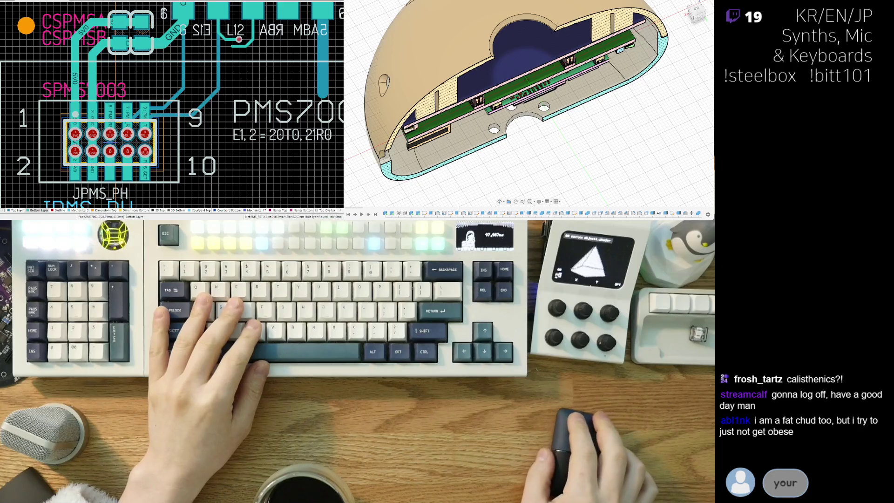
pyautogui.moveTo(185, 124); pyautogui.dragTo(131, 131, button='right')
pyautogui.keyDown('ctrl'); pyautogui.scroll(3, 182, 99); pyautogui.keyUp('ctrl')
pyautogui.keyDown('ctrl'); pyautogui.scroll(-3, 134, 89); pyautogui.keyUp('ctrl')
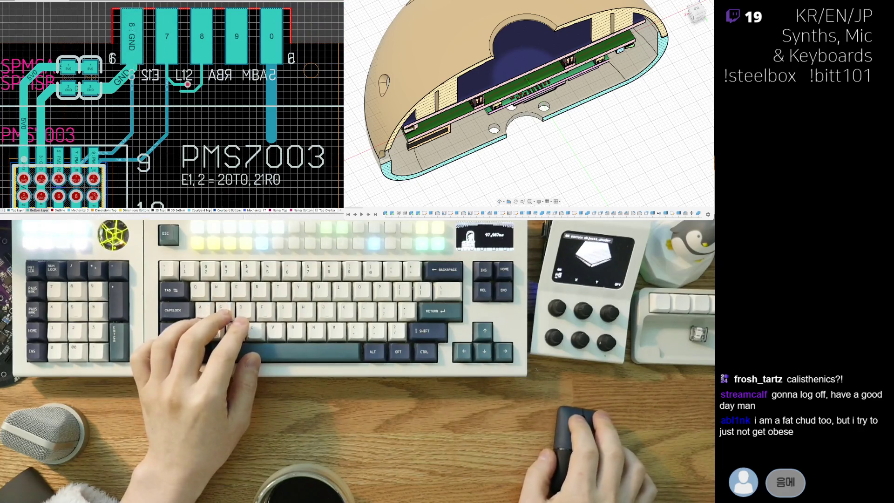
pyautogui.scroll(2, 227, 112)
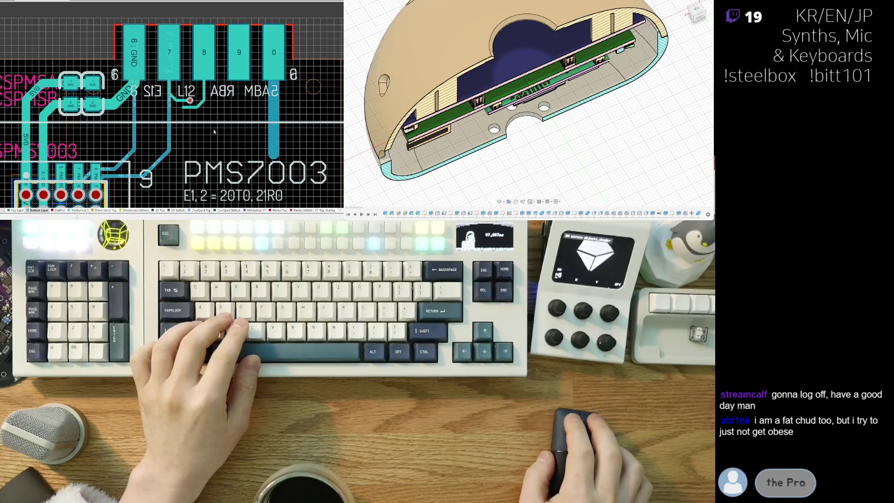
pyautogui.scroll(-2, 227, 111)
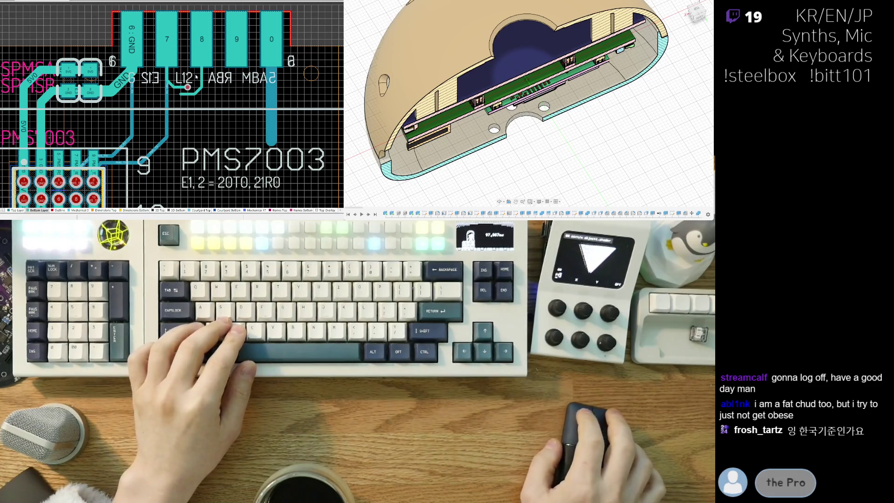
pyautogui.keyDown('ctrl'); pyautogui.scroll(2, 155, 113); pyautogui.keyUp('ctrl')
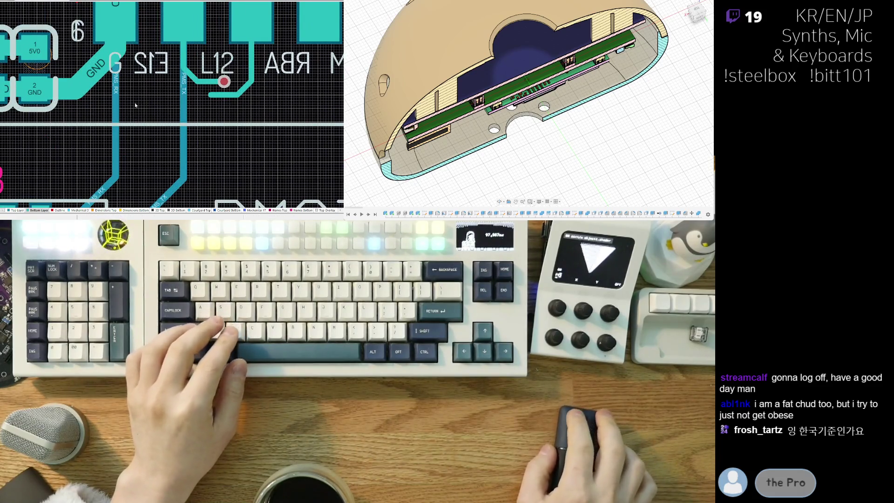
pyautogui.scroll(-2, 135, 106)
pyautogui.keyDown('shift'); pyautogui.hscroll(-1, 132, 139); pyautogui.keyUp('shift')
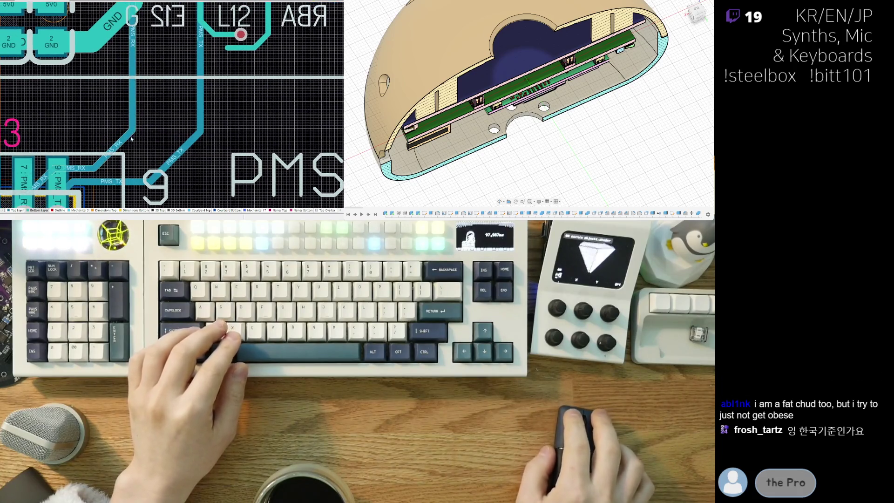
pyautogui.keyDown('ctrl'); pyautogui.scroll(-1, 134, 69); pyautogui.keyUp('ctrl')
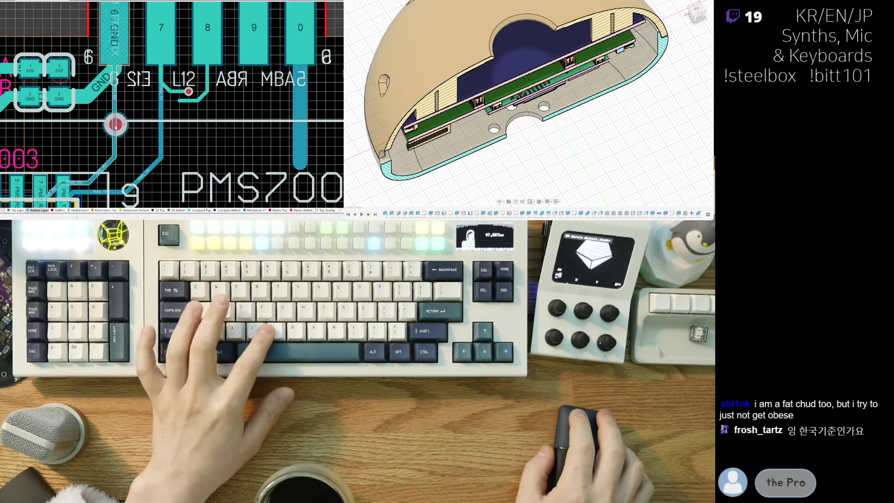
pyautogui.keyDown('ctrl'); pyautogui.keyDown('shift'); pyautogui.scroll(-1, 115, 140); pyautogui.keyUp('shift'); pyautogui.keyUp('ctrl')
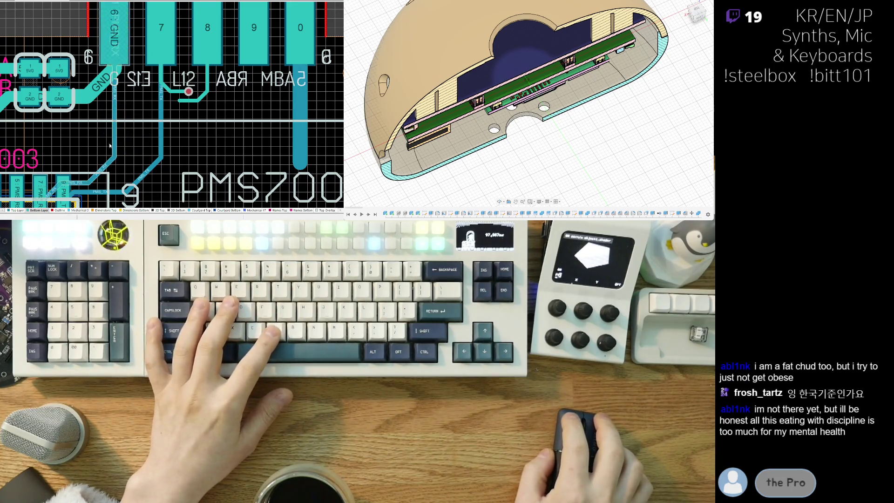
pyautogui.keyDown('ctrl'); pyautogui.scroll(2, 116, 137); pyautogui.keyUp('ctrl')
pyautogui.moveTo(119, 131)
pyautogui.mouseDown()
pyautogui.moveTo(131, 156)
pyautogui.moveTo(120, 161)
pyautogui.moveTo(116, 106)
pyautogui.moveTo(116, 170)
pyautogui.moveTo(114, 159)
pyautogui.moveTo(124, 164)
pyautogui.mouseUp()
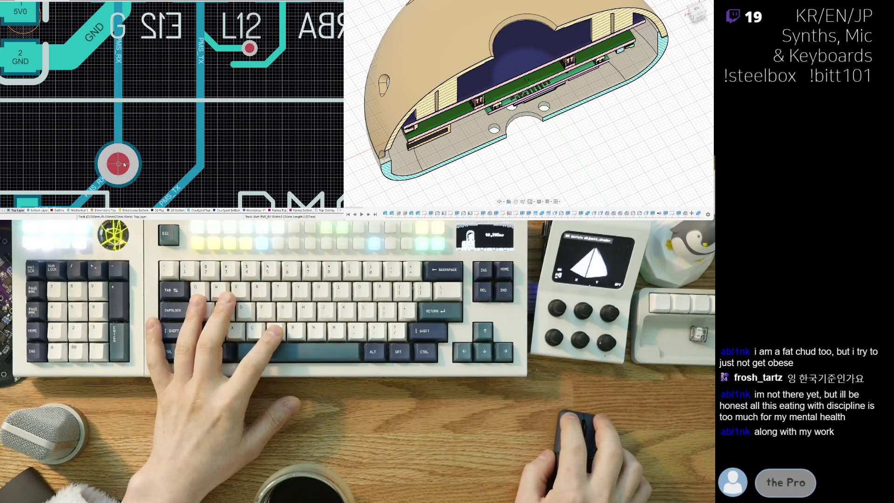
pyautogui.click(122, 165)
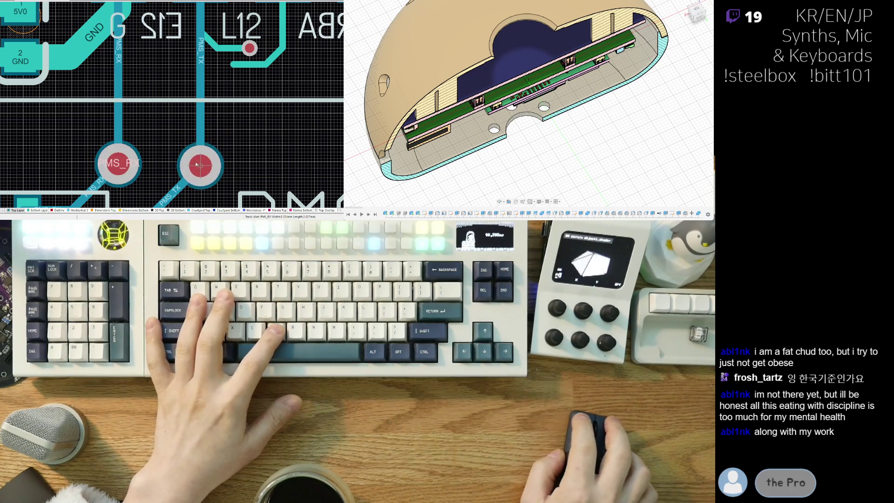
pyautogui.click(202, 162)
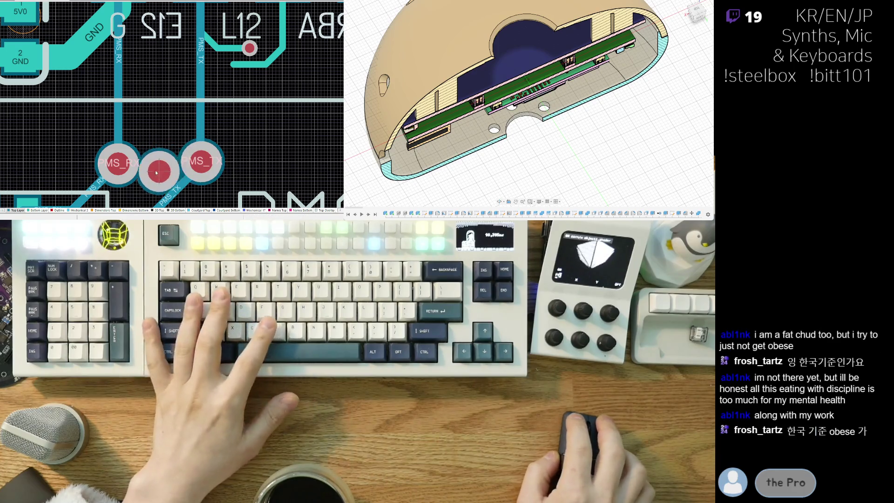
# - Delete the PMS_RX via, then undo the deletion to restore it
pyautogui.moveTo(142, 173); pyautogui.dragTo(107, 154, button='right')
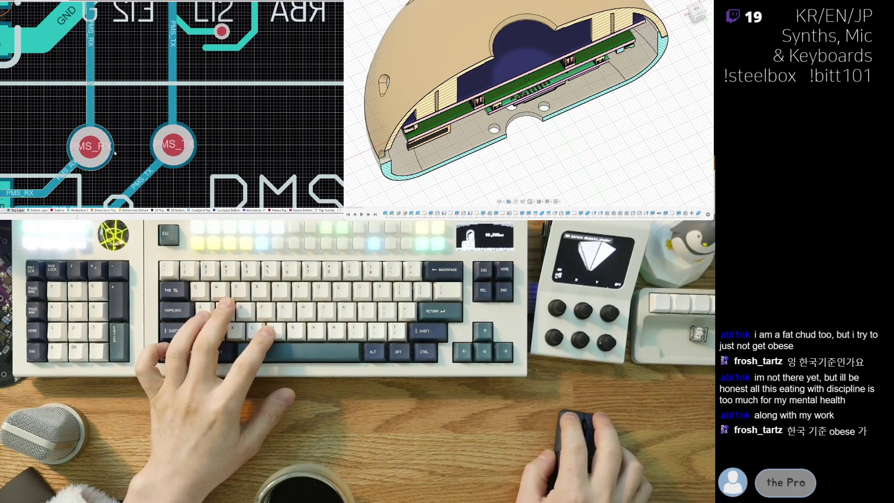
pyautogui.click(104, 137)
pyautogui.press('Delete')
pyautogui.hotkey('ctrl', 'z')
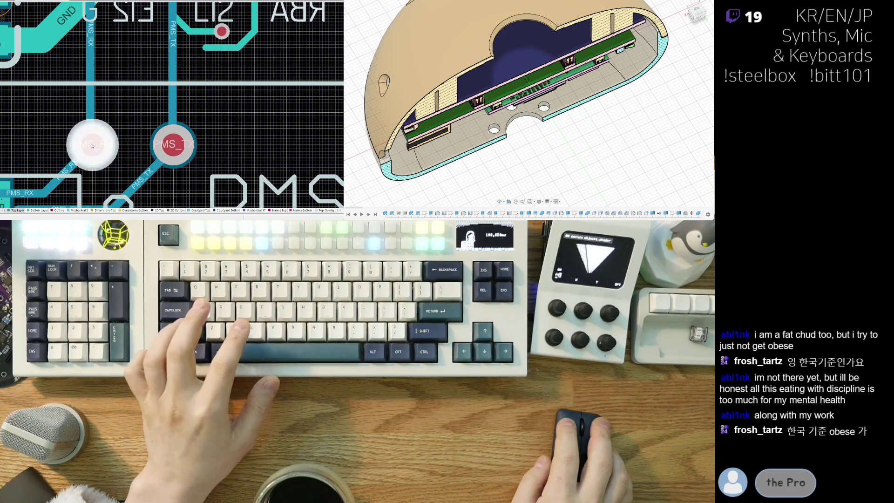
# - Select both PMS vias and start measuring from the left via with Ctrl+M
pyautogui.click(125, 150)
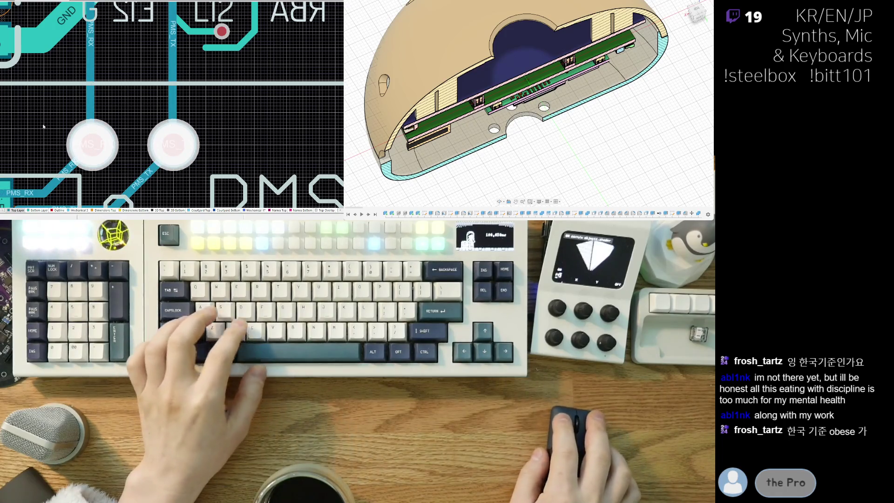
pyautogui.hotkey('ctrl', 'm')
pyautogui.click(109, 144)
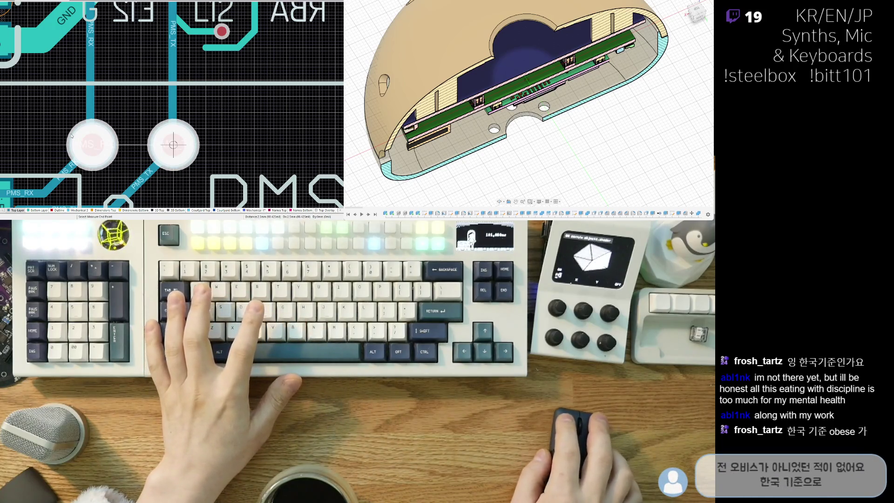
pyautogui.keyDown('ctrl'); pyautogui.scroll(-3, 177, 144); pyautogui.keyUp('ctrl')
pyautogui.press('3')
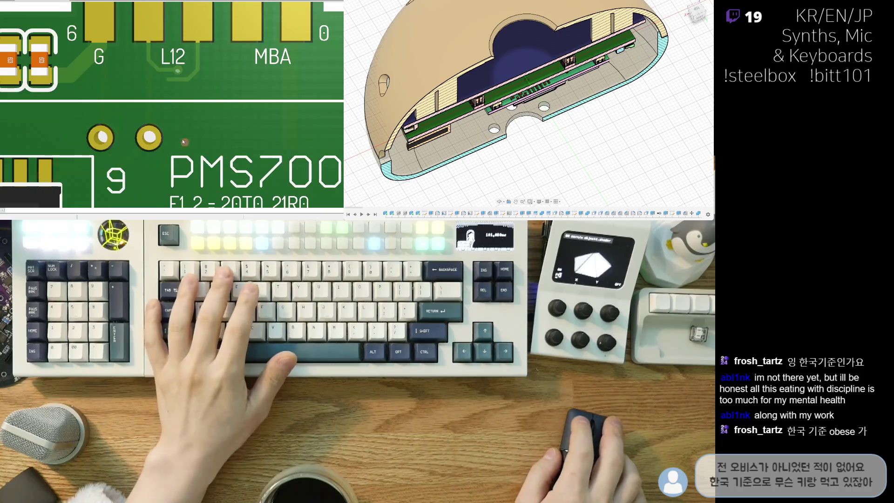
pyautogui.keyDown('ctrl'); pyautogui.scroll(-5, 184, 142); pyautogui.keyUp('ctrl')
pyautogui.press('v')
pyautogui.press('b')
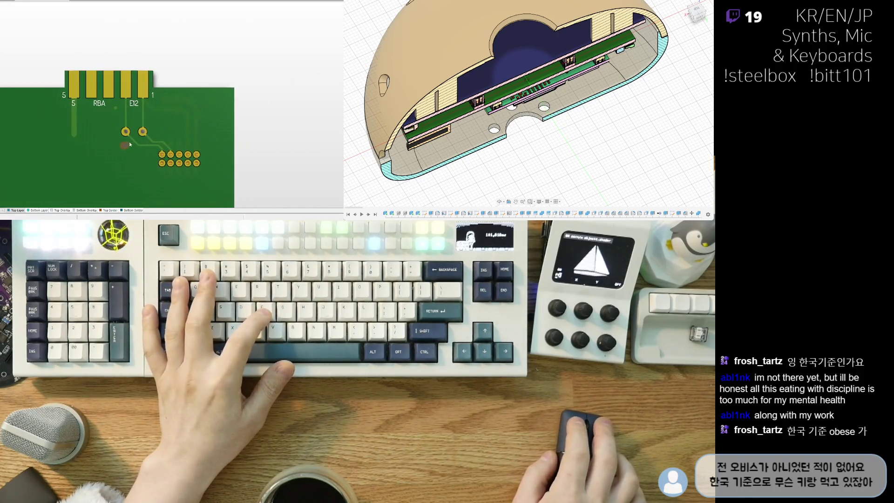
pyautogui.keyDown('ctrl'); pyautogui.scroll(2, 137, 150); pyautogui.keyUp('ctrl')
pyautogui.press('v')
pyautogui.press('b')
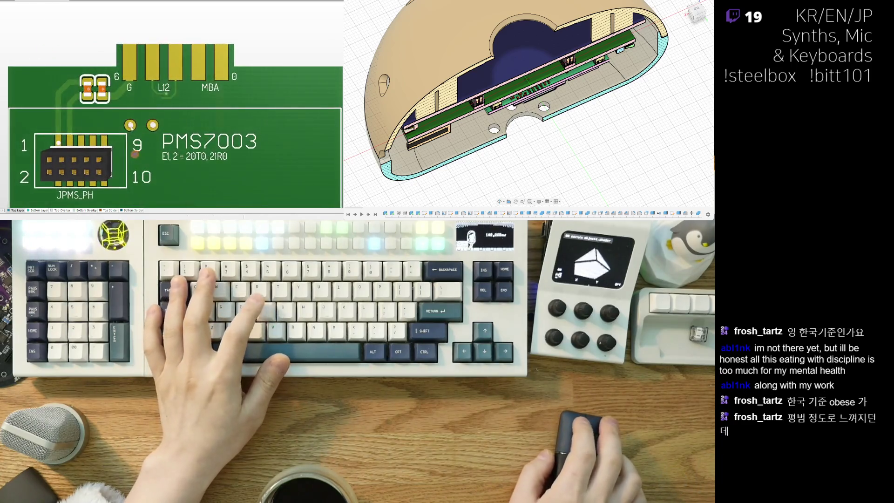
pyautogui.press('2')
pyautogui.keyDown('ctrl'); pyautogui.scroll(4, 125, 107); pyautogui.keyUp('ctrl')
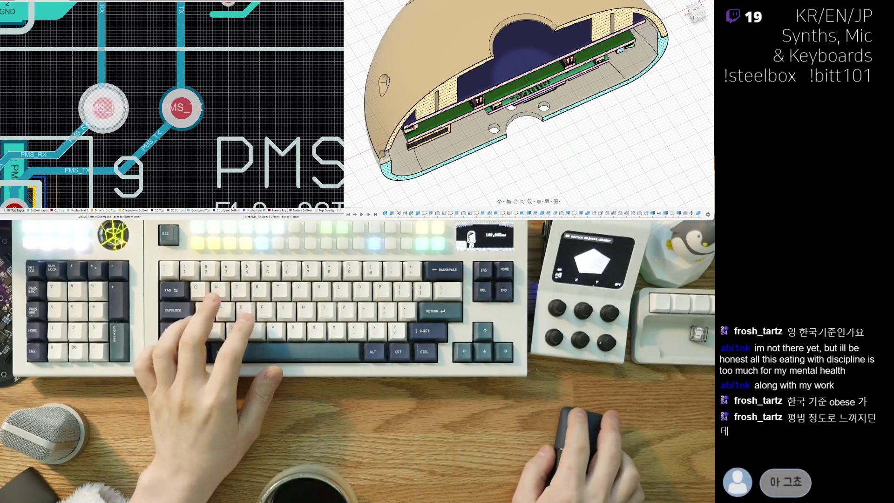
pyautogui.click(187, 97)
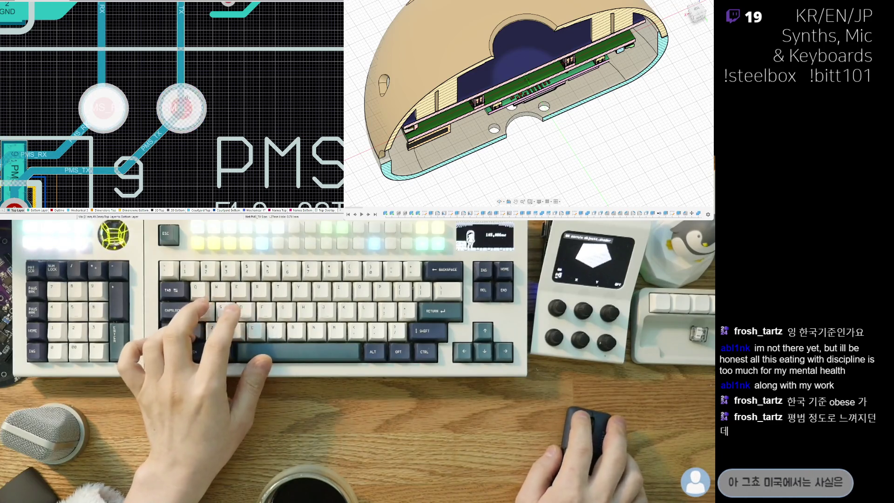
pyautogui.click(65, 91)
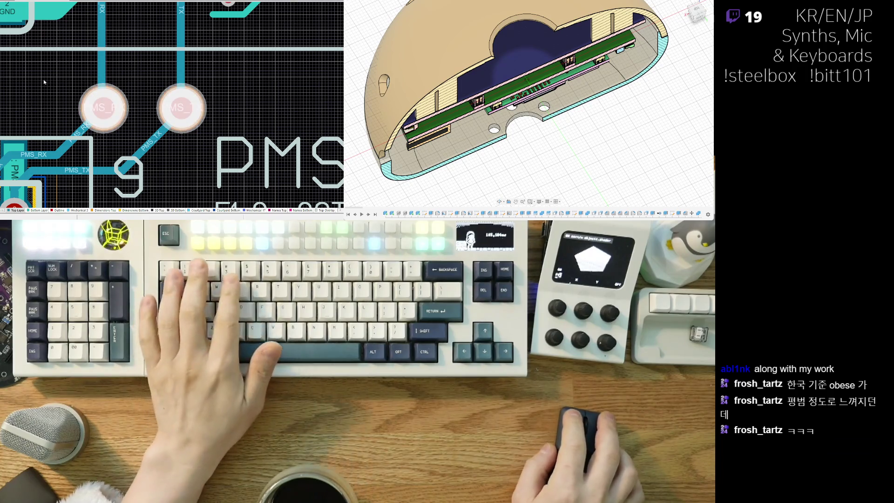
# - Inspect the board in 3D, flipping to the bottom side and back, then return to 2D
pyautogui.press('3')
pyautogui.keyDown('ctrl'); pyautogui.scroll(-5, 106, 64); pyautogui.keyUp('ctrl')
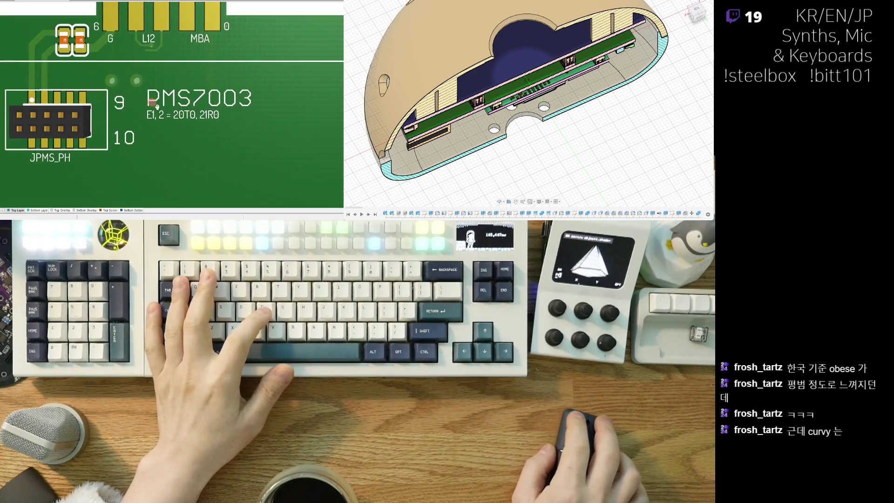
pyautogui.press('v')
pyautogui.press('b')
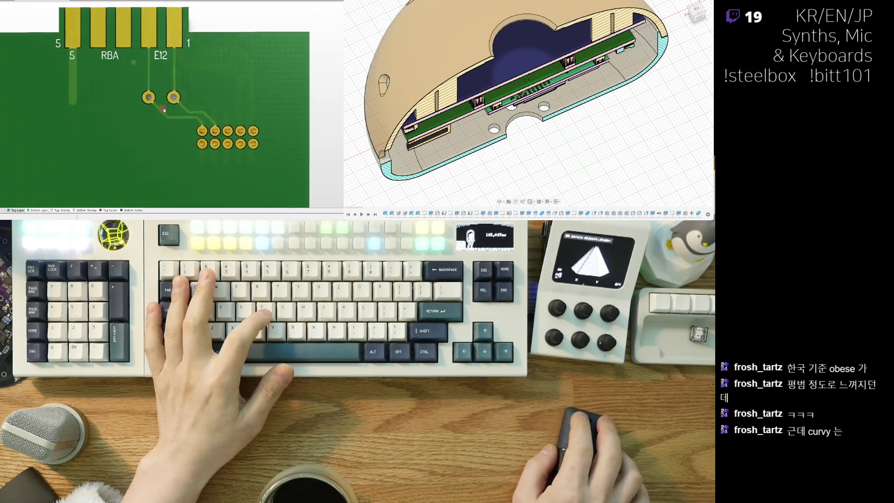
pyautogui.press('v')
pyautogui.press('b')
pyautogui.press('2')
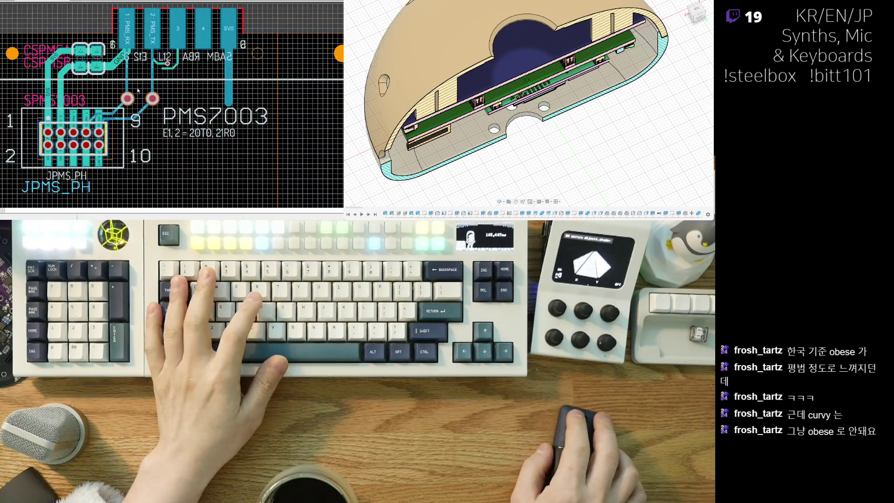
# - Check the bottom-layer RX/TX traces at the JPMS_PH pads and start a track from the pad-0 trace end
pyautogui.keyDown('ctrl'); pyautogui.scroll(1, 149, 75); pyautogui.keyUp('ctrl')
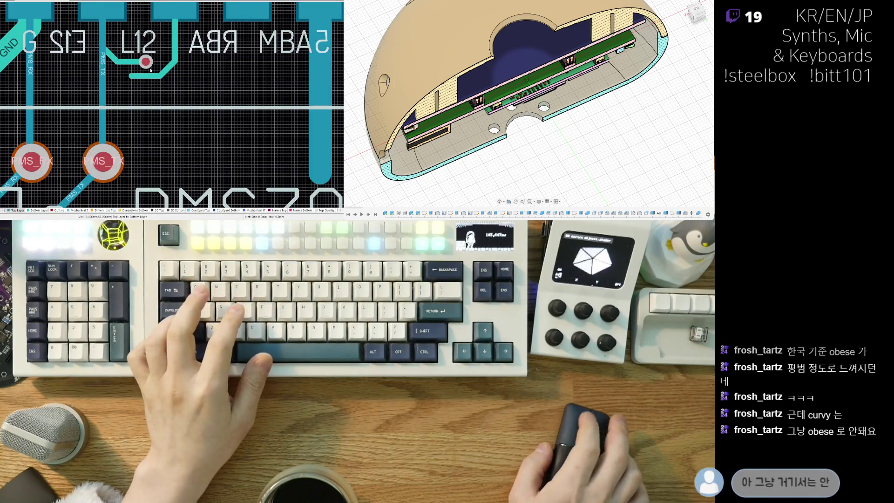
pyautogui.keyDown('ctrl'); pyautogui.scroll(1, 119, 128); pyautogui.keyUp('ctrl')
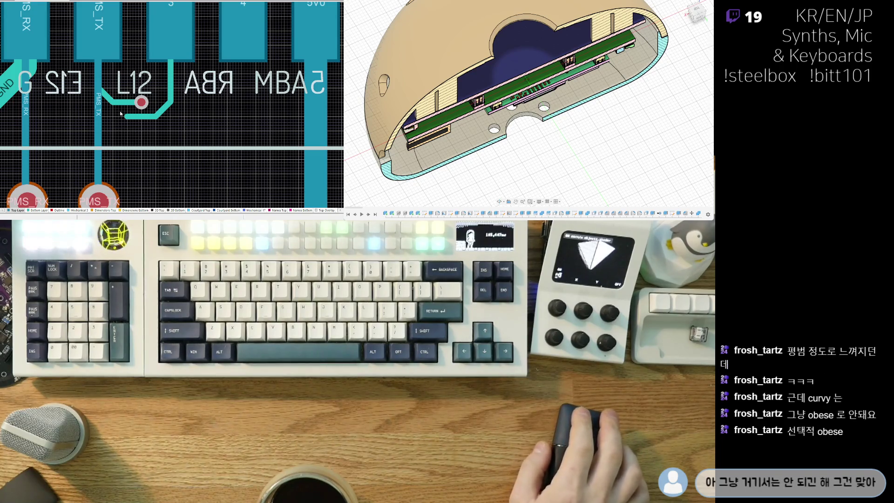
pyautogui.keyDown('ctrl'); pyautogui.scroll(-2, 120, 113); pyautogui.keyUp('ctrl')
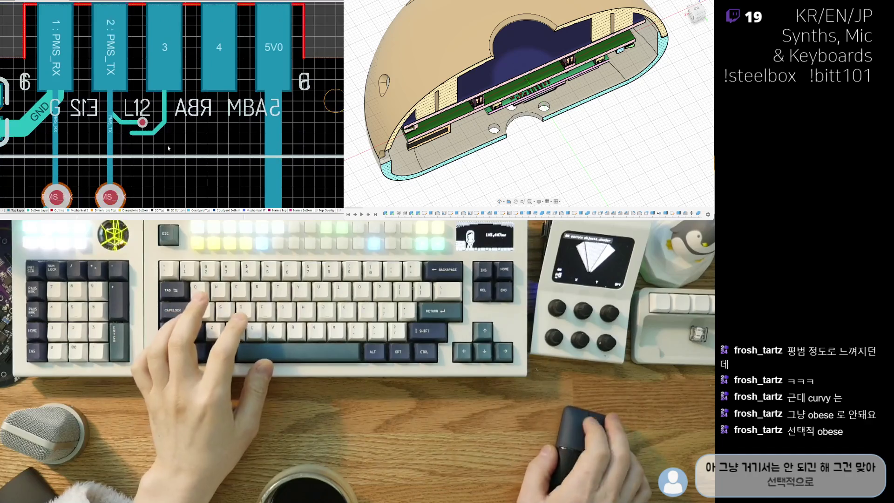
pyautogui.moveTo(175, 141); pyautogui.dragTo(169, 146, button='right')
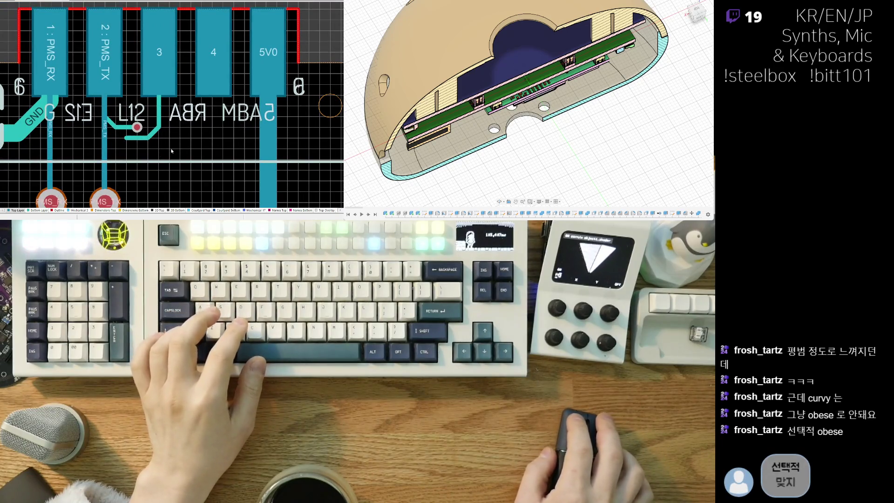
pyautogui.press('KP_Multiply')
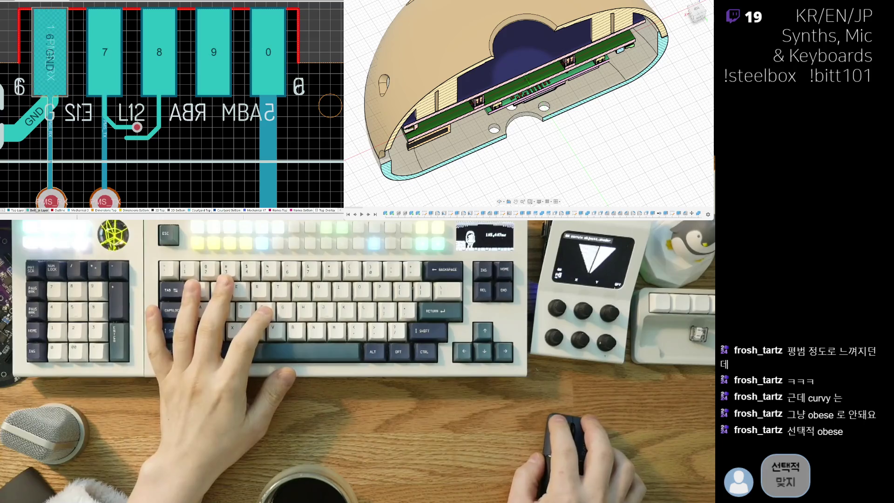
pyautogui.keyDown('ctrl'); pyautogui.scroll(2, 135, 144); pyautogui.keyUp('ctrl')
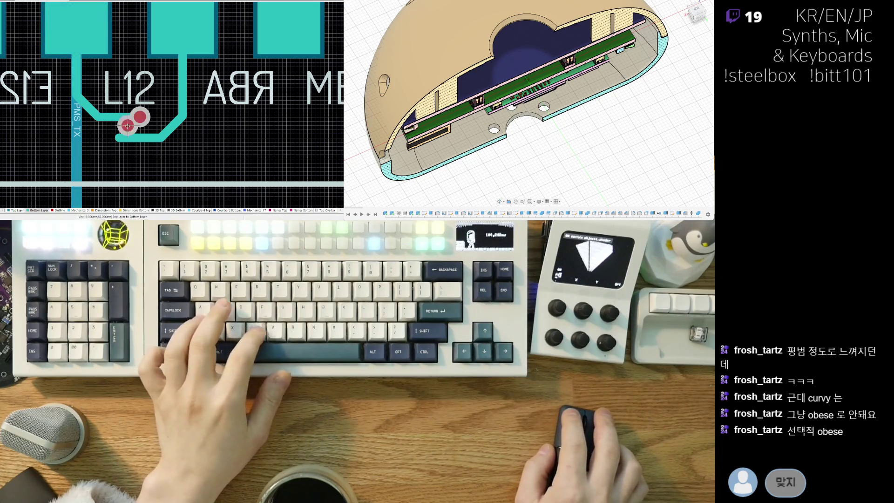
pyautogui.keyDown('ctrl'); pyautogui.scroll(-2, 116, 135); pyautogui.keyUp('ctrl')
pyautogui.moveTo(132, 132); pyautogui.dragTo(172, 52, button='right')
pyautogui.keyDown('ctrl'); pyautogui.scroll(2, 118, 128); pyautogui.keyUp('ctrl')
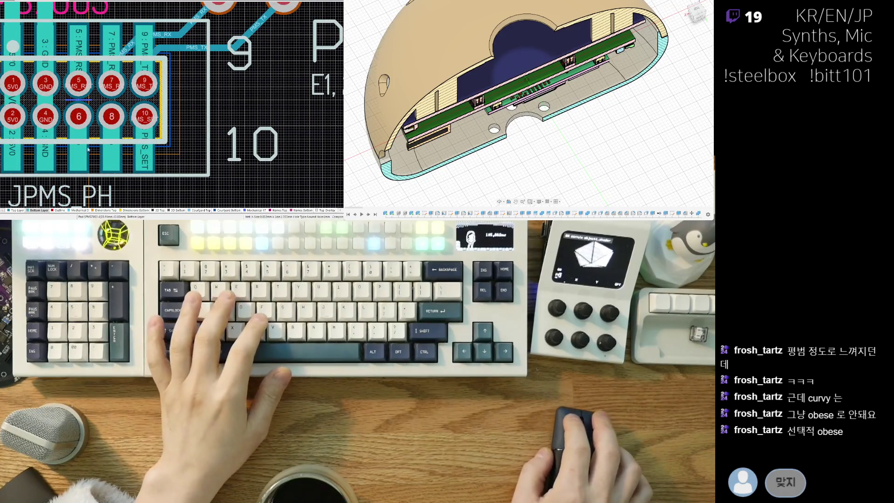
pyautogui.moveTo(79, 83)
pyautogui.mouseDown(button='right')
pyautogui.moveTo(53, 104)
pyautogui.moveTo(51, 161)
pyautogui.mouseUp(button='right')
pyautogui.keyDown('ctrl'); pyautogui.scroll(-2, 70, 155); pyautogui.keyUp('ctrl')
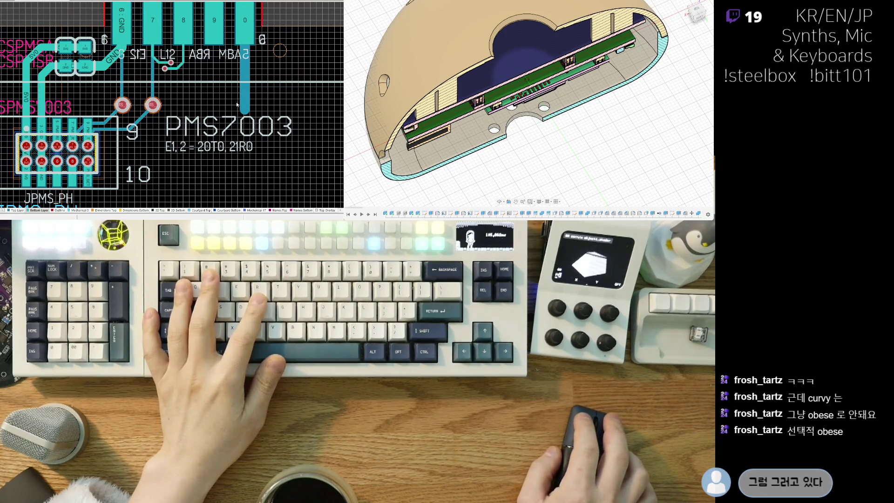
pyautogui.scroll(-1, 219, 139)
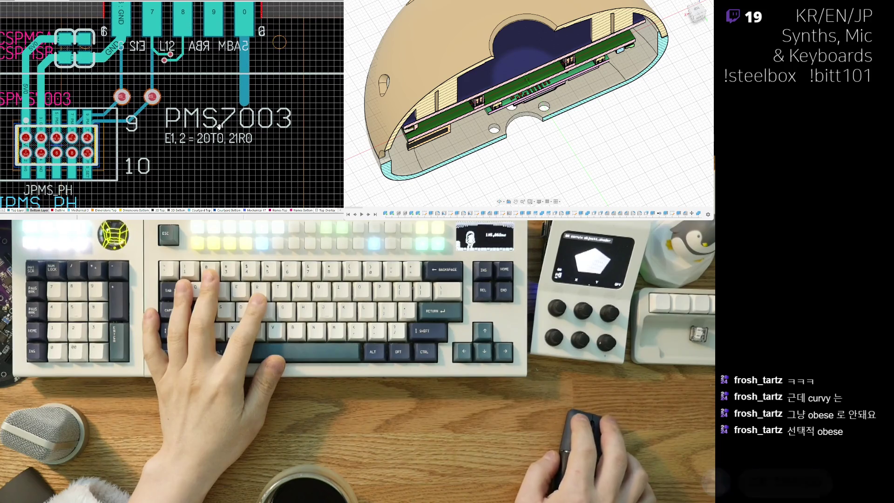
pyautogui.click(245, 104)
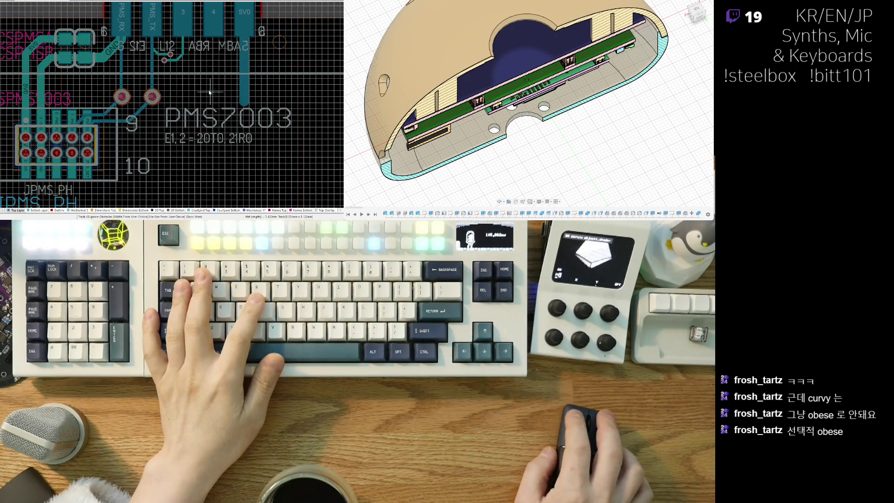
# - Bring the JPMS_PH connector pads back into view and switch to the top copper layer
pyautogui.press('Home')
pyautogui.moveTo(183, 98); pyautogui.dragTo(195, 112, button='right')
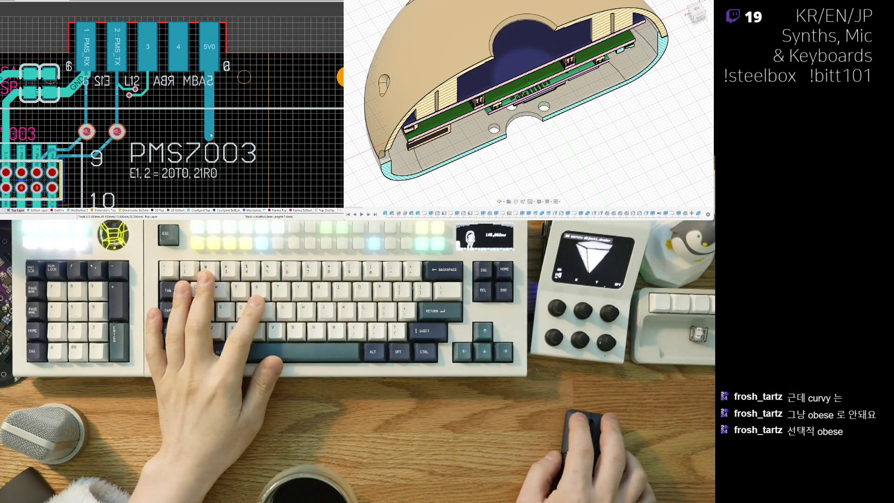
pyautogui.moveTo(211, 135); pyautogui.dragTo(222, 120, button='right')
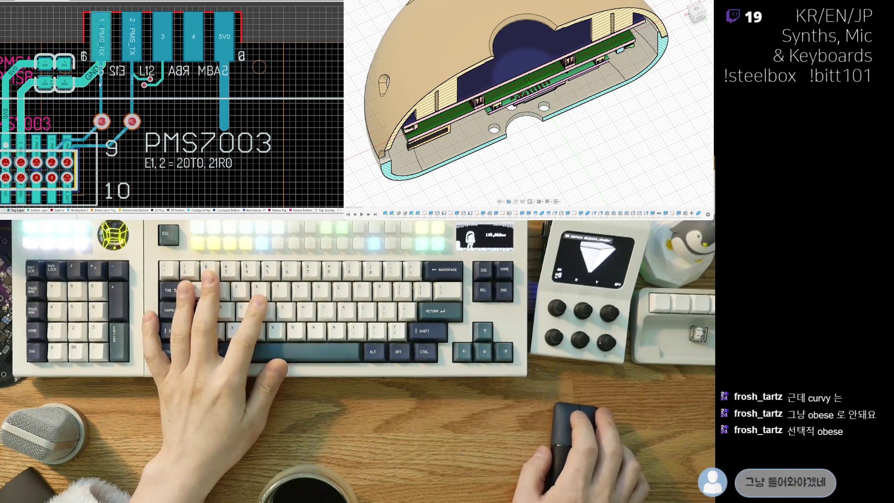
pyautogui.keyDown('ctrl'); pyautogui.scroll(2, 109, 99); pyautogui.keyUp('ctrl')
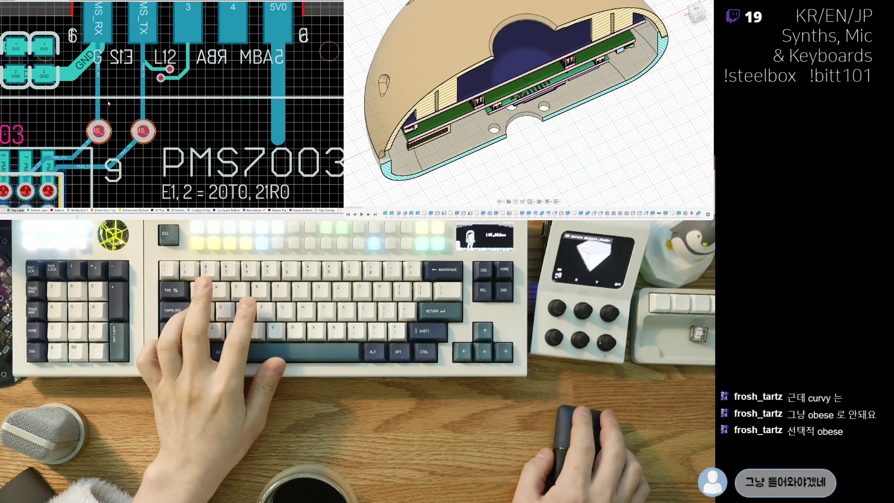
pyautogui.moveTo(66, 94); pyautogui.dragTo(109, 109, button='right')
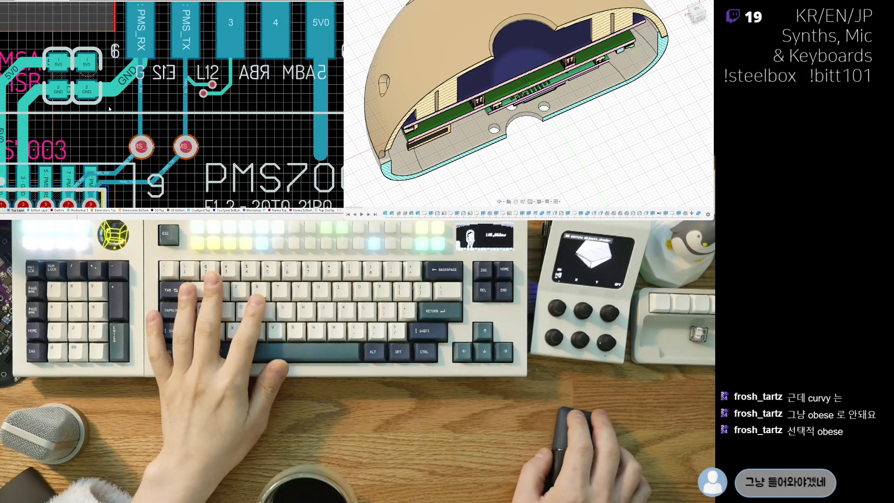
pyautogui.keyDown('ctrl'); pyautogui.scroll(2, 85, 84); pyautogui.keyUp('ctrl')
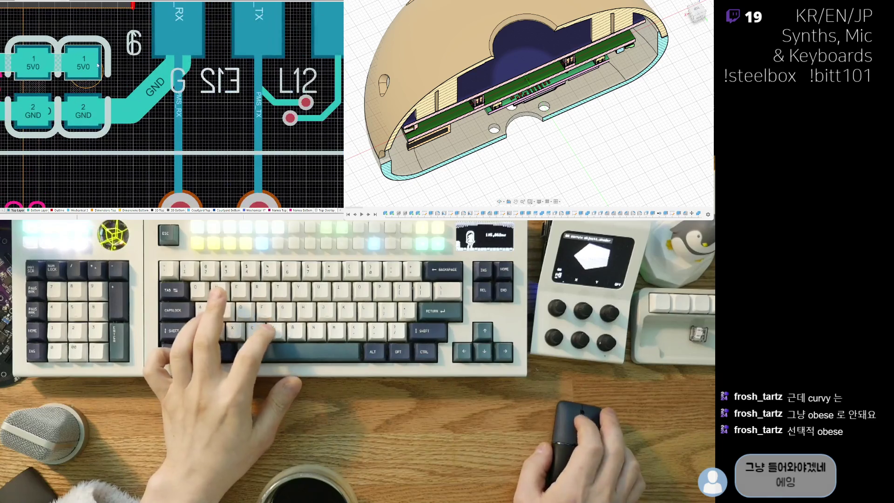
pyautogui.scroll(-1, 86, 84)
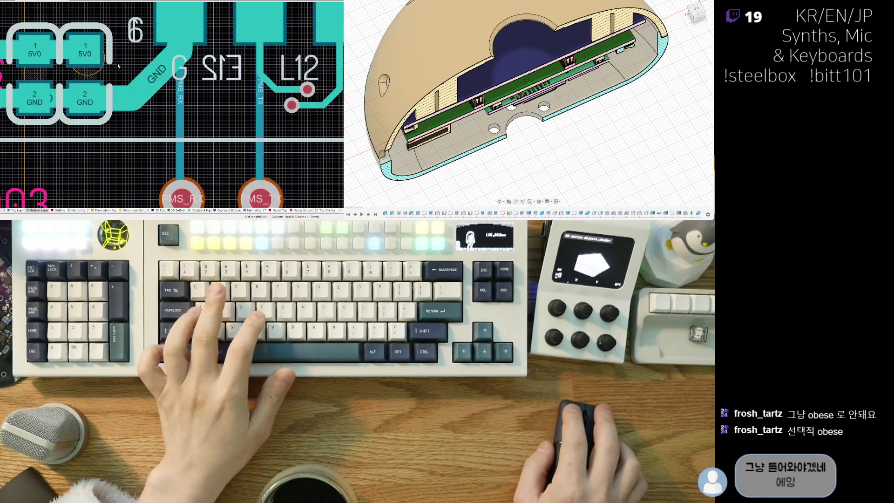
pyautogui.scroll(2, 115, 91)
pyautogui.keyDown('ctrl'); pyautogui.scroll(-2, 115, 92); pyautogui.keyUp('ctrl')
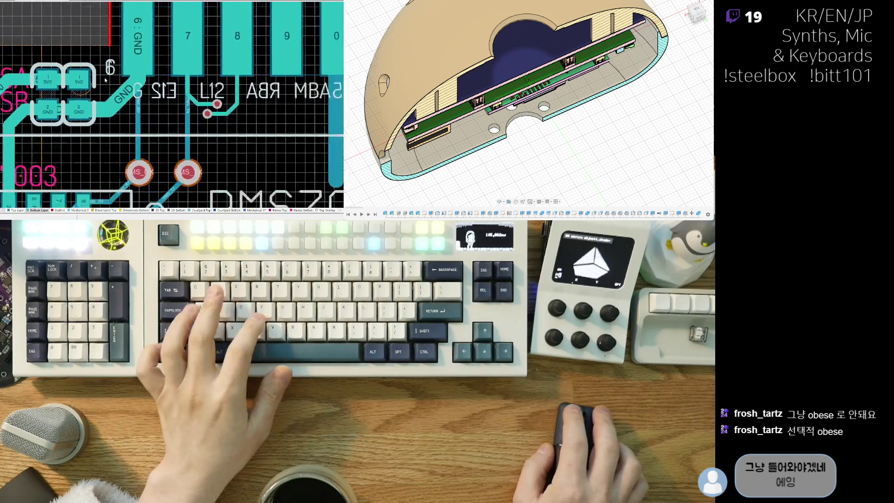
pyautogui.scroll(-3, 241, 80)
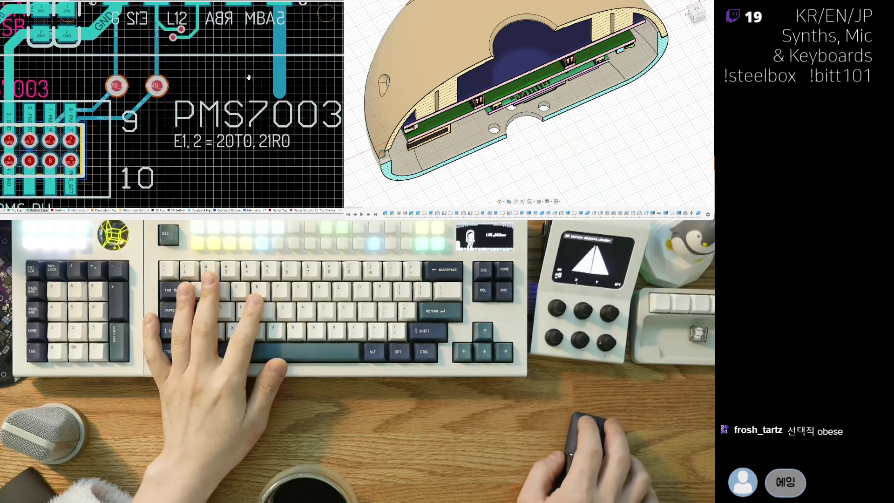
pyautogui.moveTo(241, 80)
pyautogui.mouseDown(button='right')
pyautogui.moveTo(273, 72)
pyautogui.moveTo(220, 70)
pyautogui.moveTo(210, 109)
pyautogui.mouseUp(button='right')
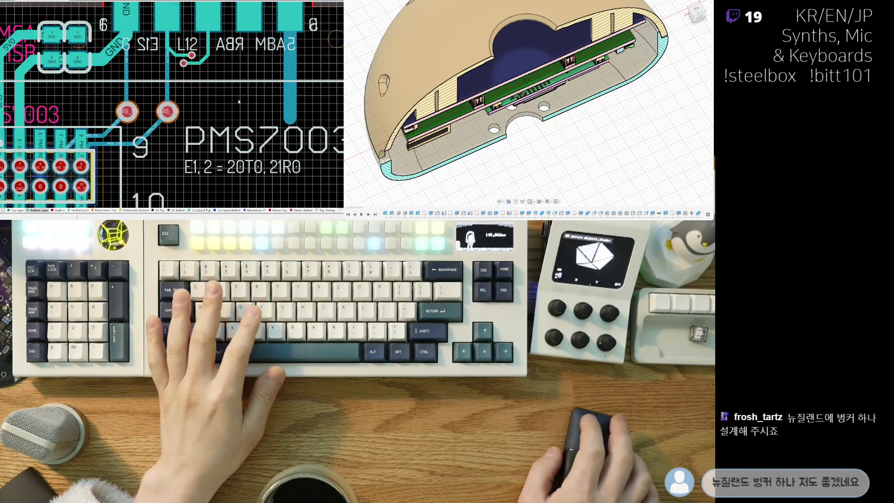
pyautogui.keyDown('ctrl'); pyautogui.scroll(2, 261, 95); pyautogui.keyUp('ctrl')
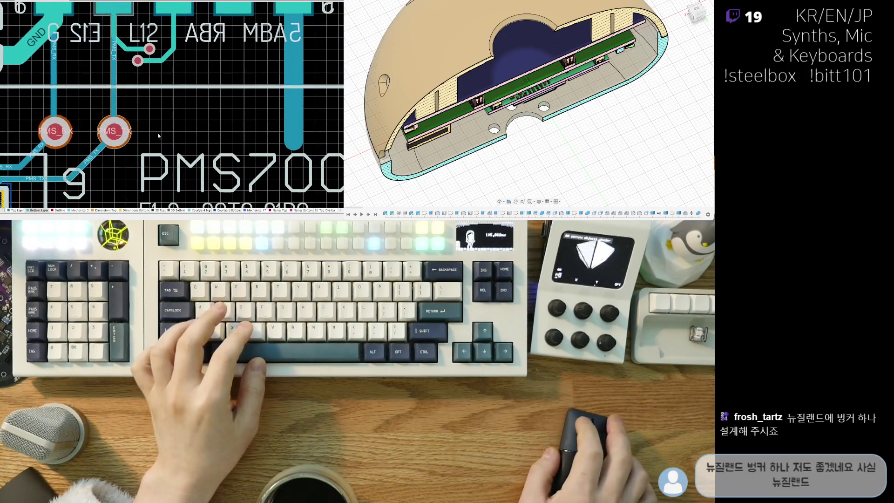
pyautogui.keyDown('ctrl'); pyautogui.scroll(-2, 213, 91); pyautogui.keyUp('ctrl')
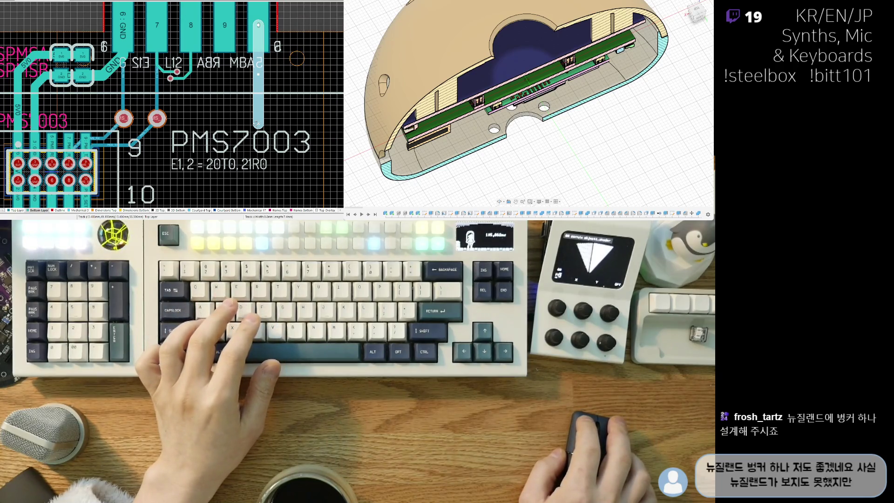
pyautogui.moveTo(277, 88); pyautogui.dragTo(259, 93, button='right')
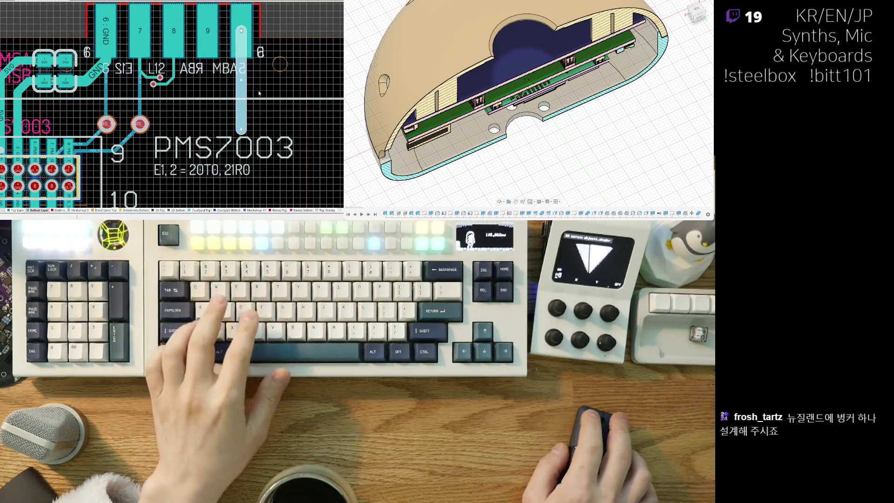
pyautogui.press('KP_Multiply')
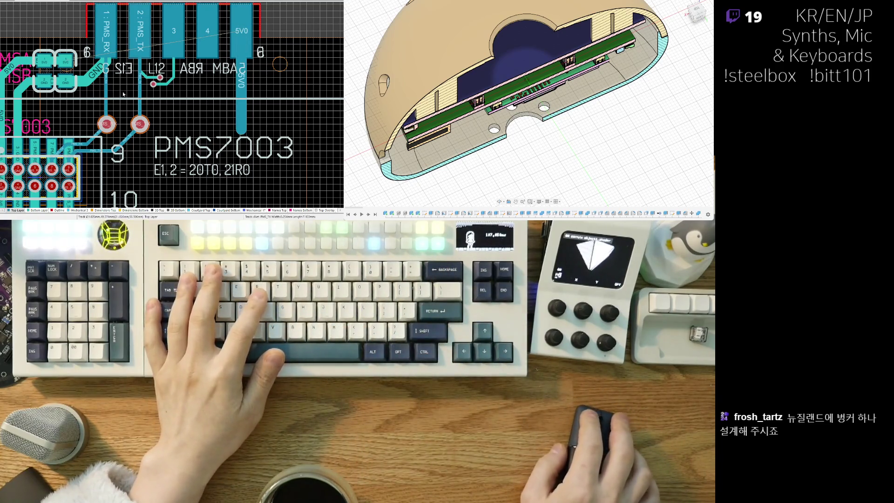
pyautogui.scroll(-2, 209, 93)
pyautogui.hscroll(-2, 209, 93)
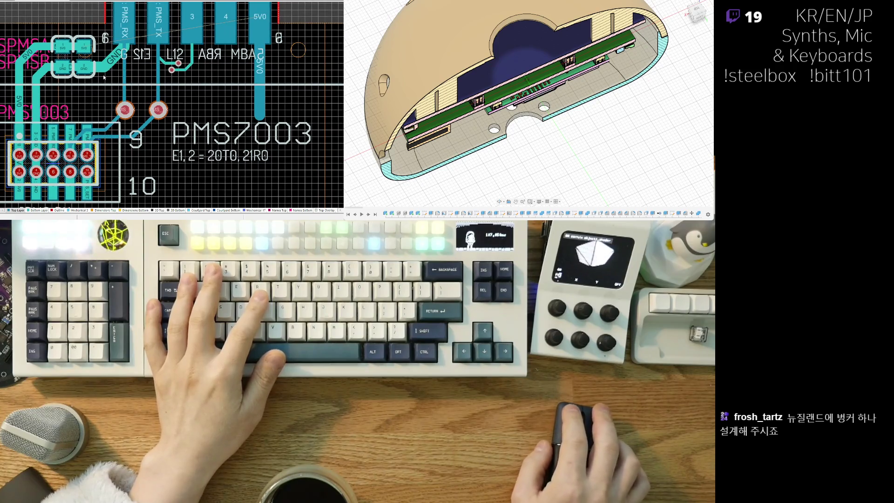
# - Cancel the stray route and drag the vertical 5V0 track's end up toward the 5V0 pad
pyautogui.click(262, 72)
pyautogui.press('Escape')
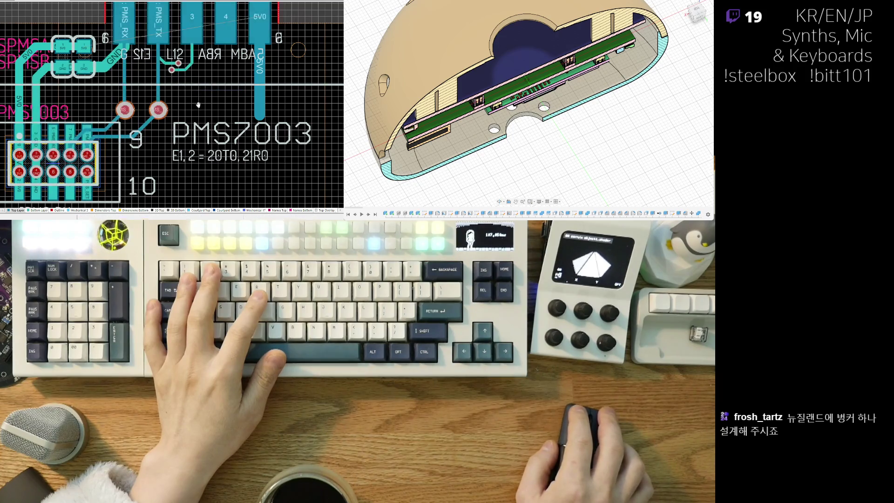
pyautogui.click(255, 115)
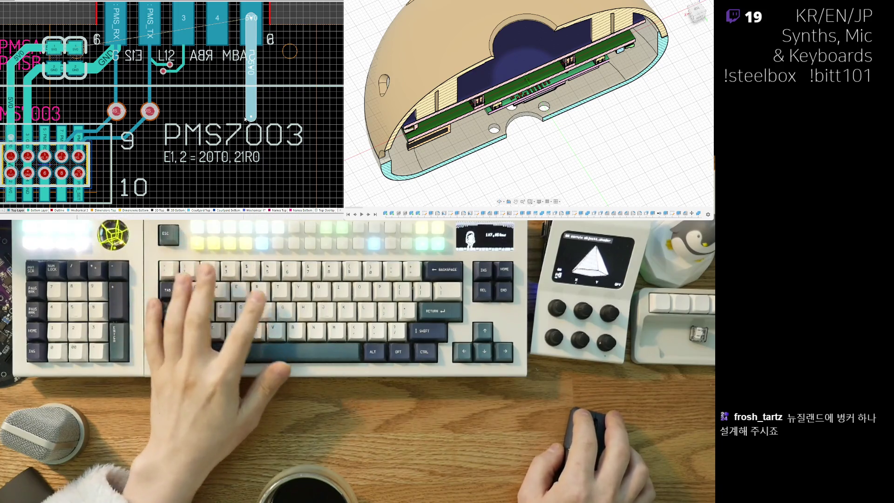
pyautogui.hotkey('ctrl', 'w')
pyautogui.press('Escape')
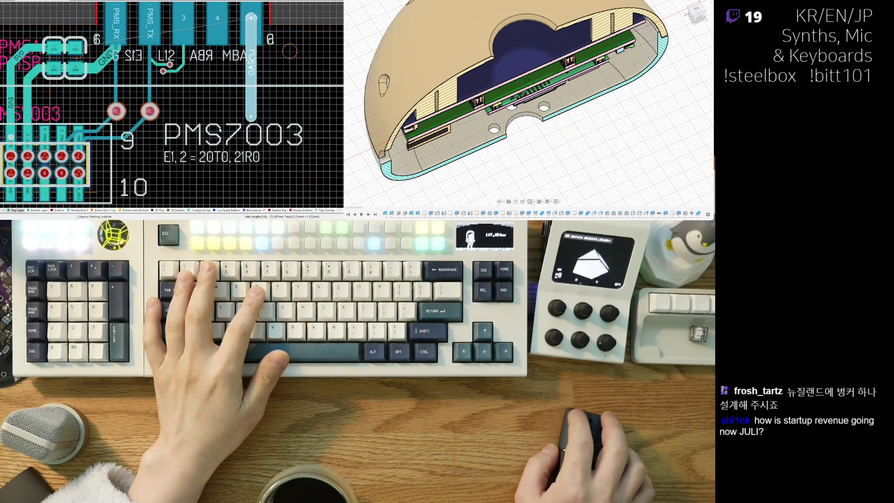
pyautogui.keyDown('ctrl'); pyautogui.scroll(3, 189, 138); pyautogui.keyUp('ctrl')
pyautogui.moveTo(186, 108); pyautogui.dragTo(184, 60)
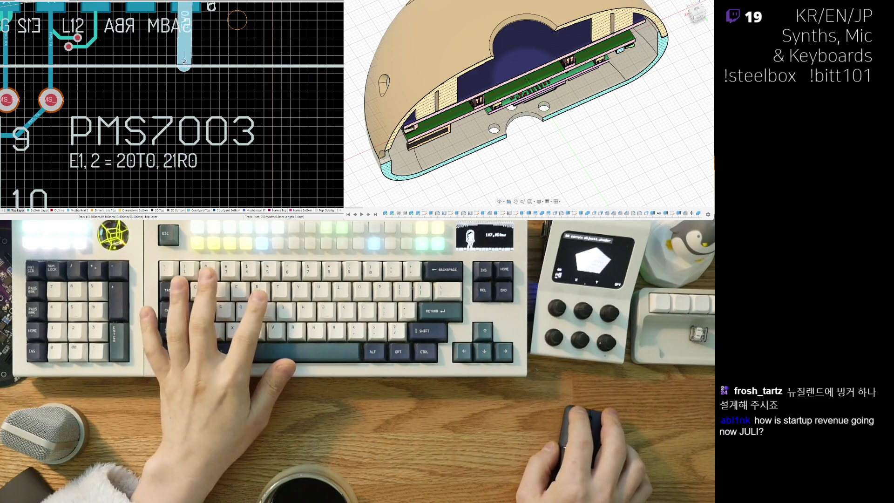
pyautogui.moveTo(188, 53)
pyautogui.mouseDown(button='right')
pyautogui.moveTo(163, 108)
pyautogui.moveTo(178, 136)
pyautogui.mouseUp(button='right')
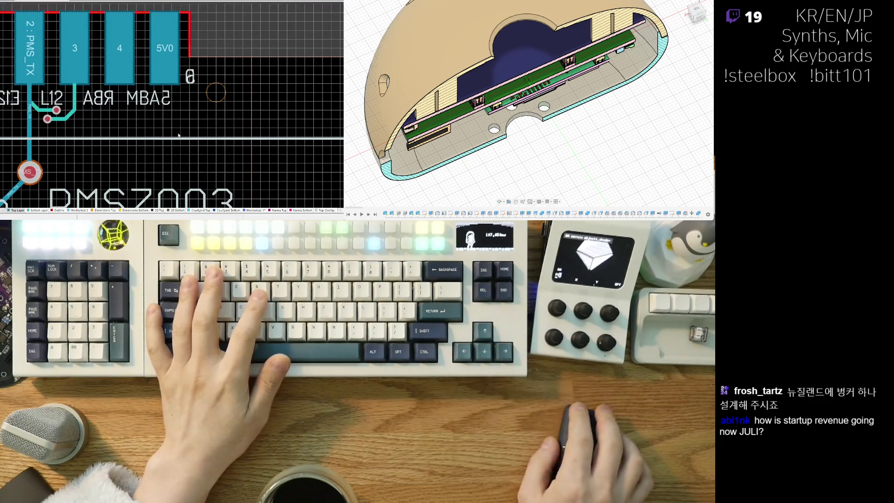
pyautogui.click(166, 47)
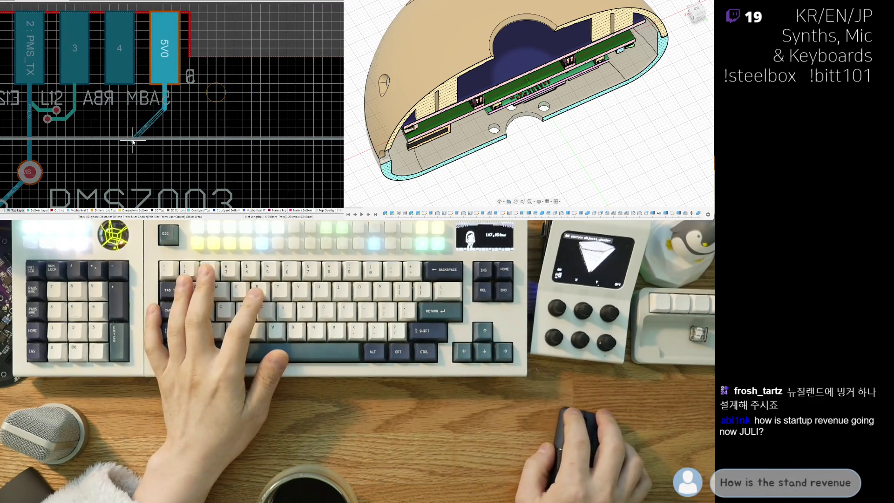
# - Route the 5V0 track from the pad into the horizontal trace and place a via at its end near L12
pyautogui.moveTo(148, 150)
pyautogui.mouseDown(button='right')
pyautogui.moveTo(191, 150)
pyautogui.moveTo(110, 146)
pyautogui.mouseUp(button='right')
pyautogui.click(150, 138)
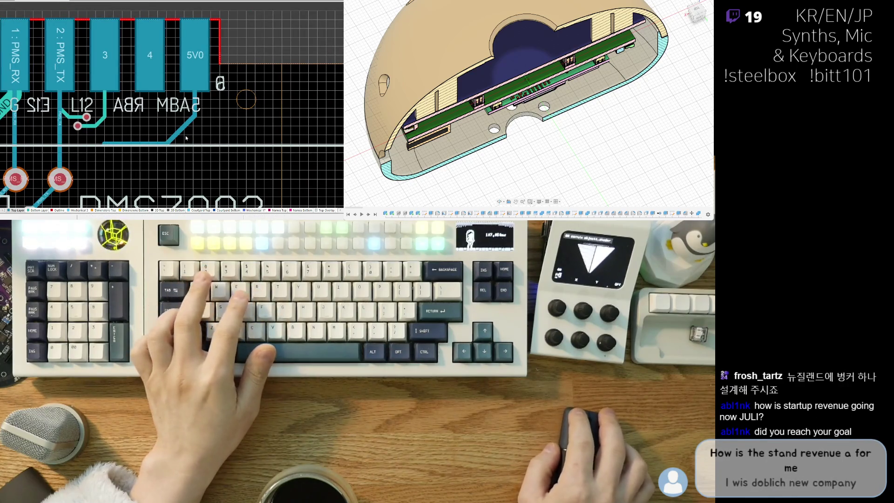
pyautogui.click(183, 134)
pyautogui.click(184, 135)
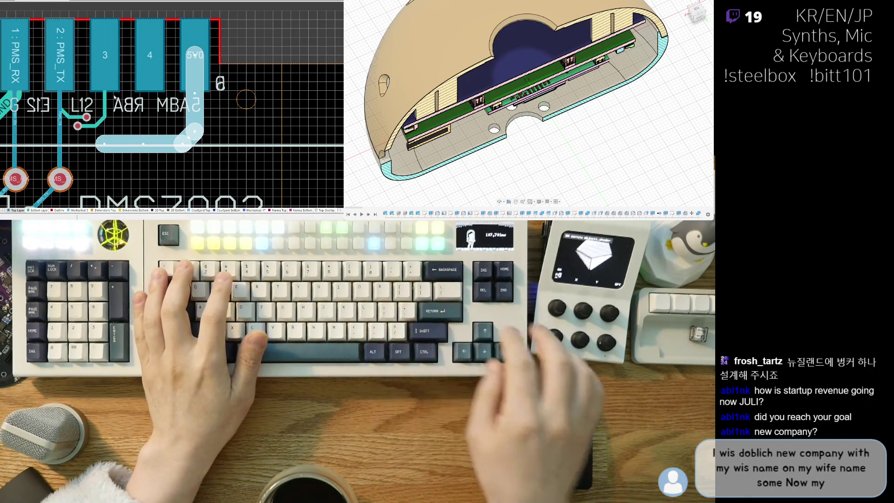
pyautogui.moveTo(144, 133)
pyautogui.mouseDown(button='right')
pyautogui.moveTo(205, 67)
pyautogui.moveTo(255, 98)
pyautogui.mouseUp(button='right')
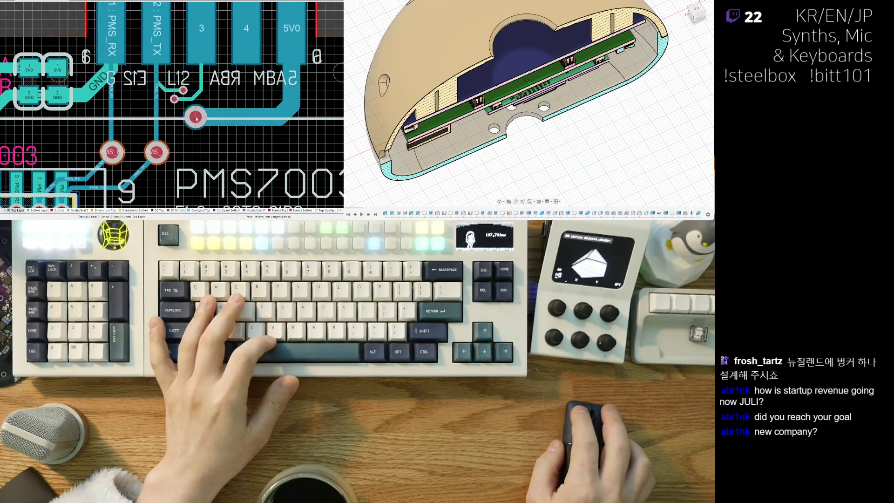
pyautogui.click(201, 119)
pyautogui.moveTo(201, 118); pyautogui.dragTo(185, 119, button='right')
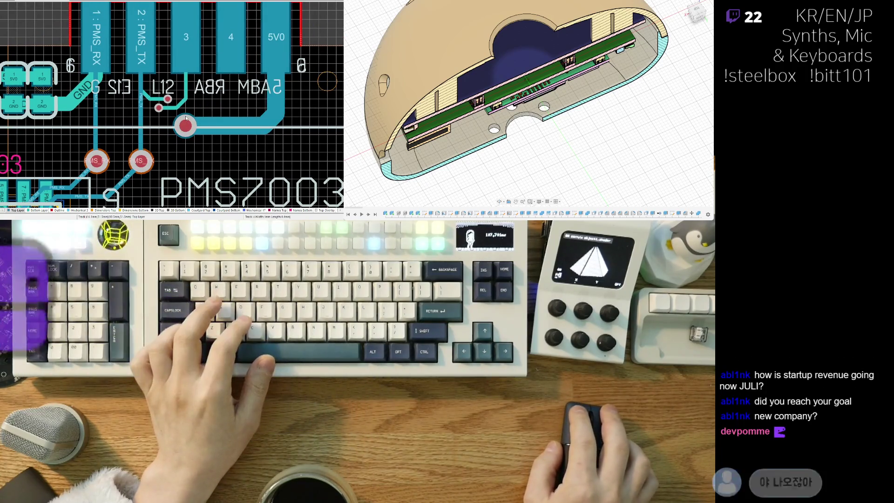